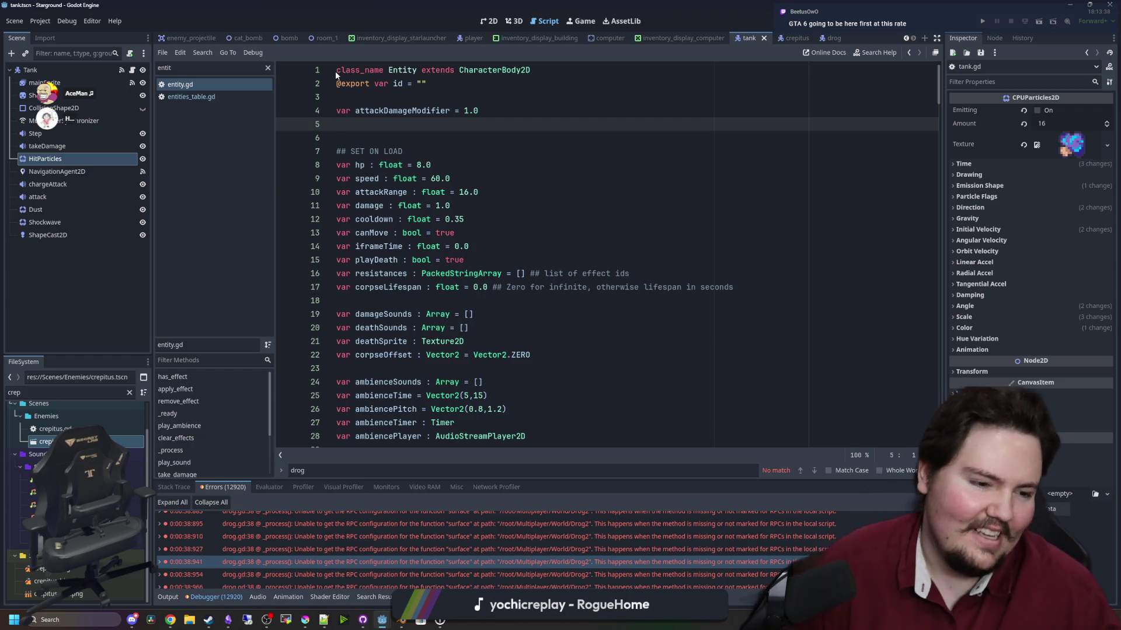
# Place the caret on line 13 of entity.gd, then bring up the Steam store window.
pyautogui.click(499, 243)
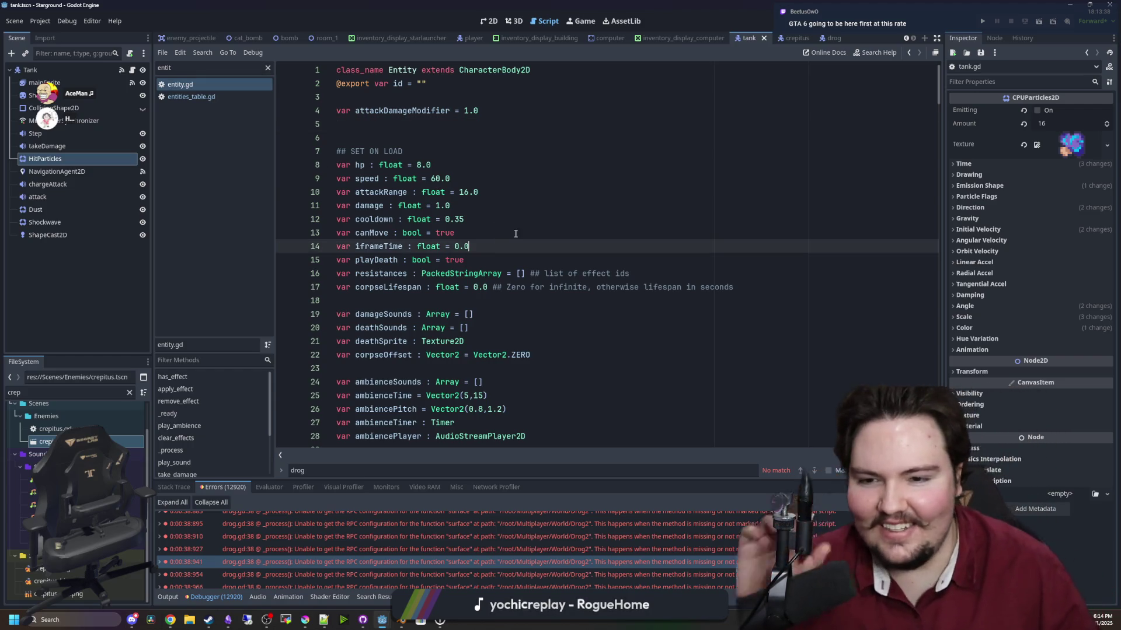
pyautogui.press('Up')
pyautogui.click(212, 617)
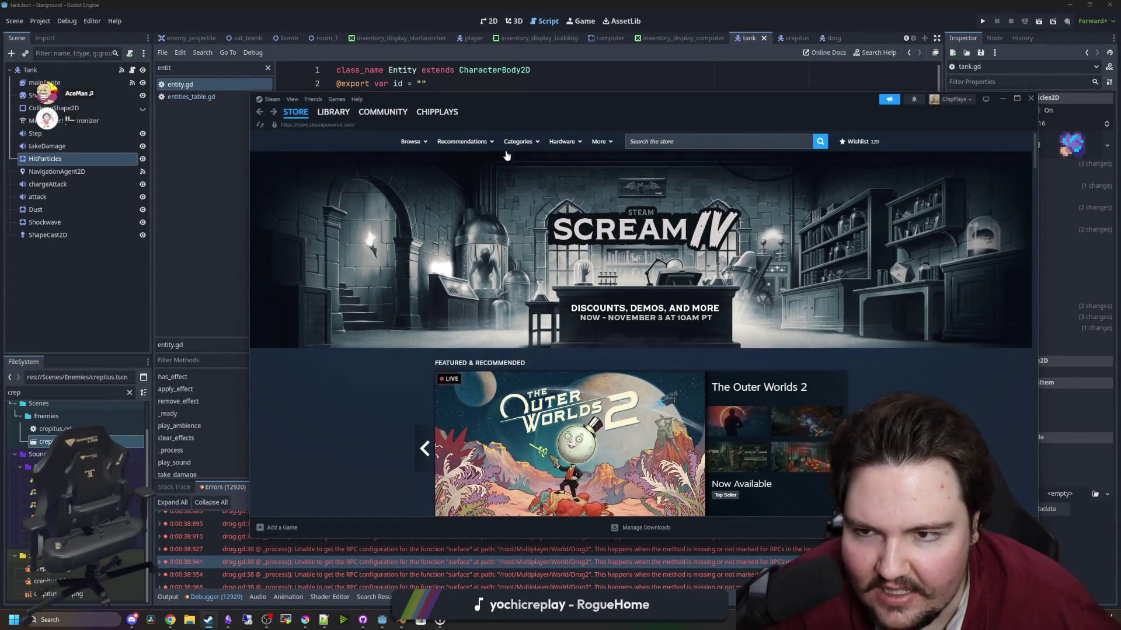
# Search the Steam store for 'zomboid' and open the Project Zomboid page.
pyautogui.click(772, 143)
pyautogui.write('zomboid')
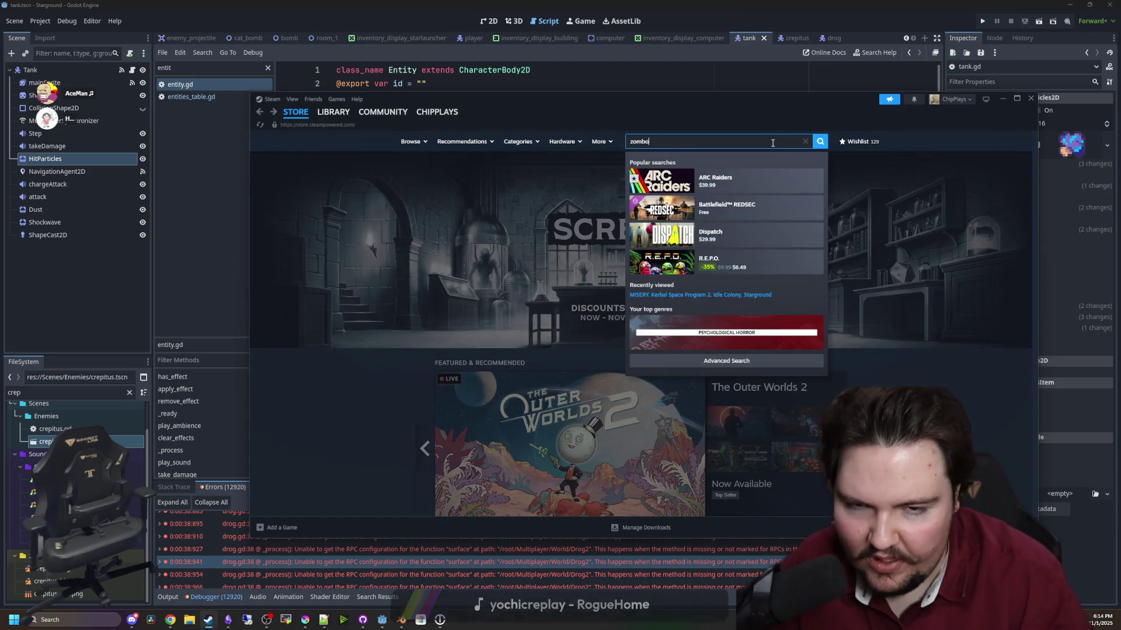
pyautogui.click(764, 179)
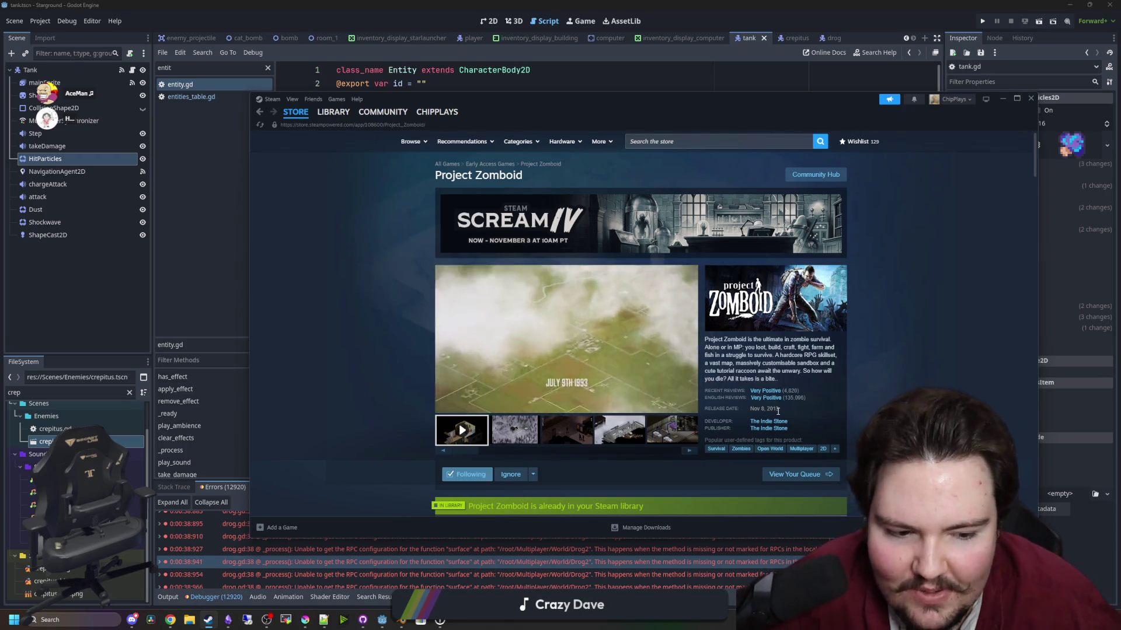
# Browse the Project Zomboid screenshots and view the foggy one at full size.
pyautogui.moveTo(778, 409); pyautogui.dragTo(765, 410)
pyautogui.scroll(-1, 566, 391)
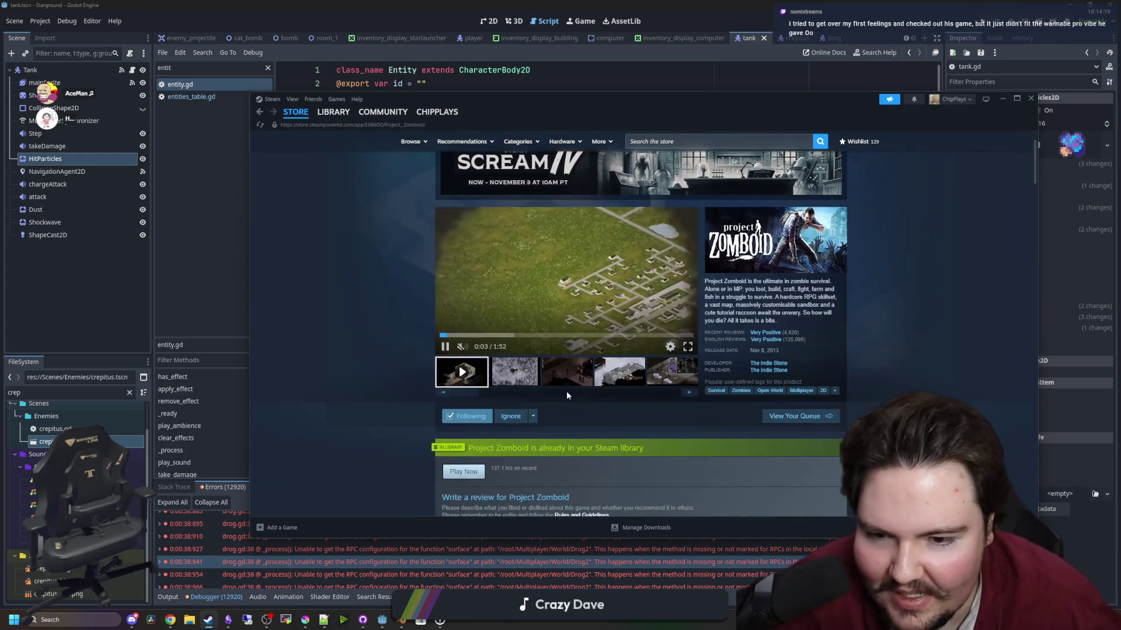
pyautogui.click(522, 379)
pyautogui.click(542, 330)
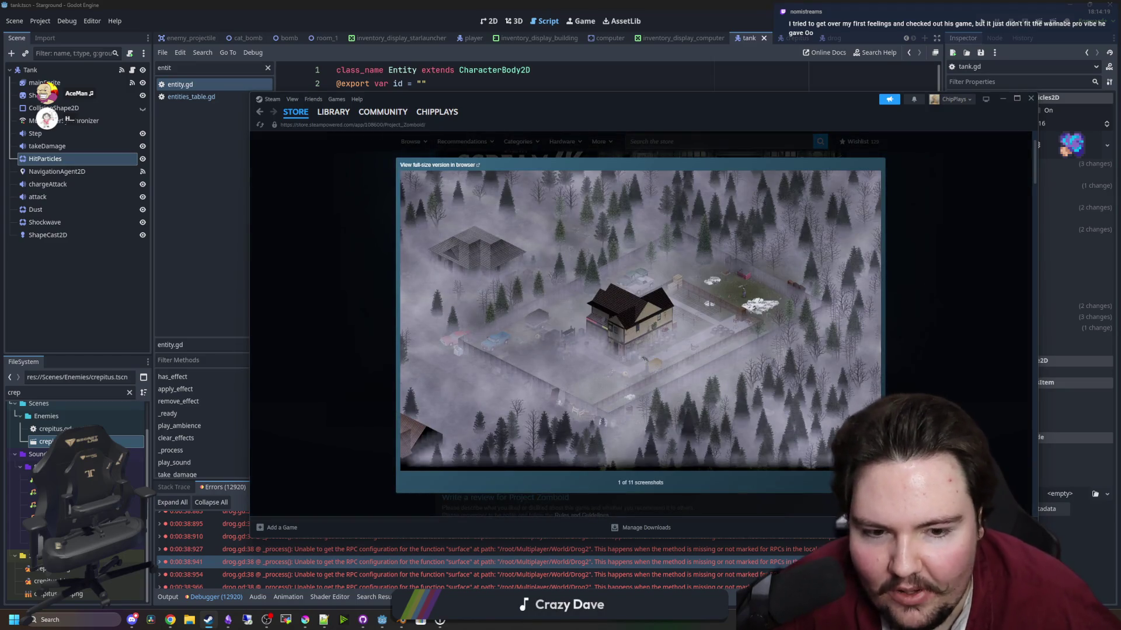
pyautogui.press('Escape')
# Scroll down the store page and open the Recent Events news hub.
pyautogui.scroll(-8, 612, 370)
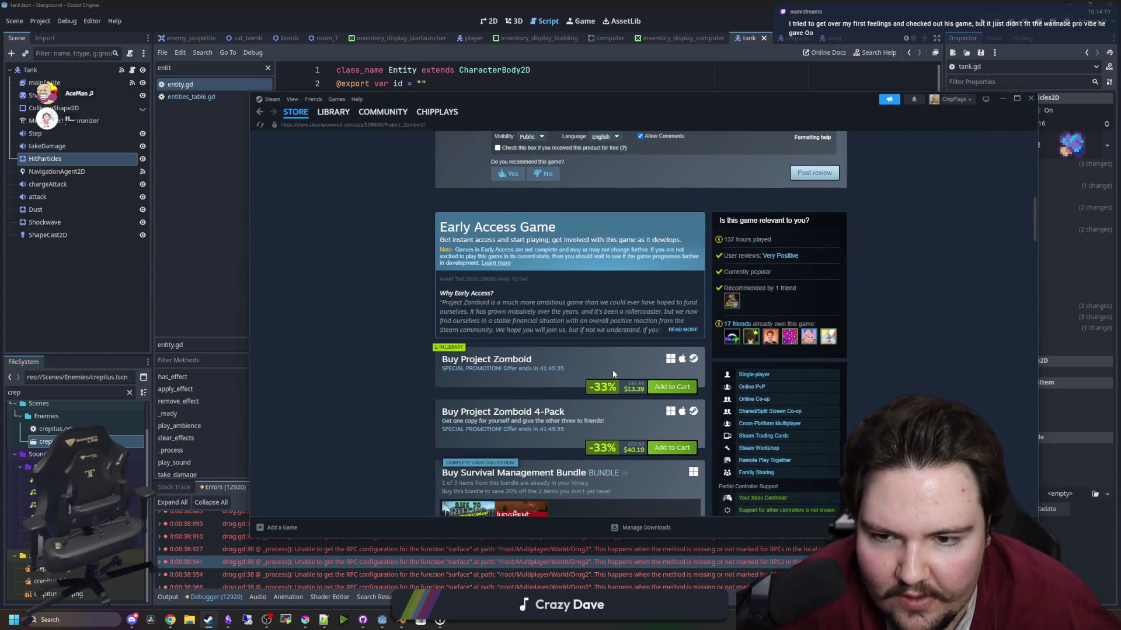
pyautogui.scroll(-5, 612, 374)
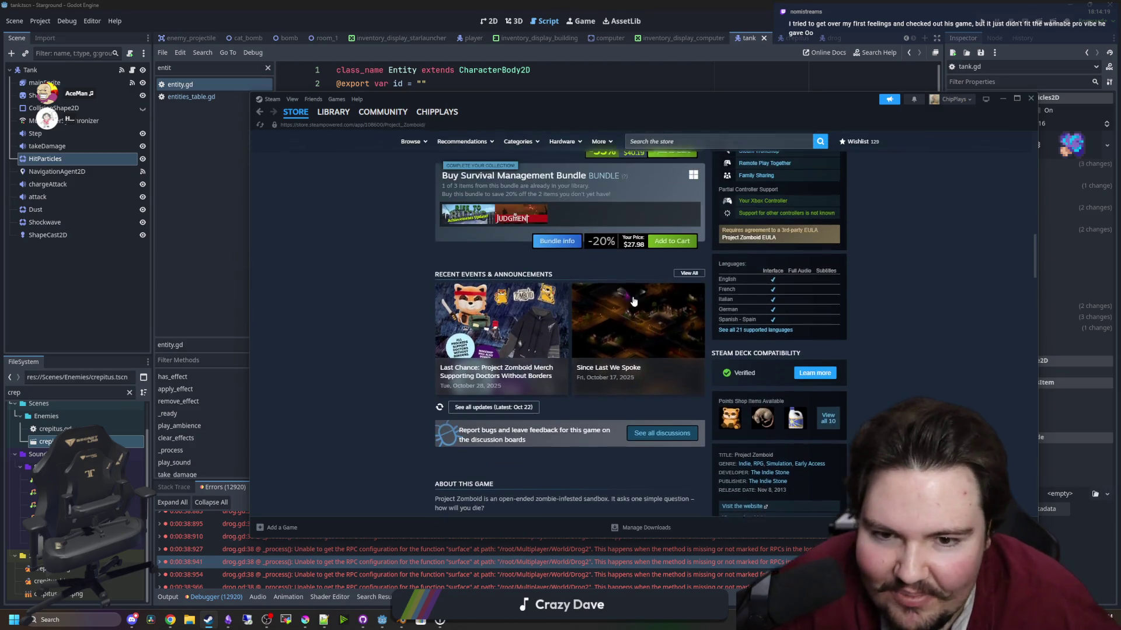
pyautogui.click(689, 280)
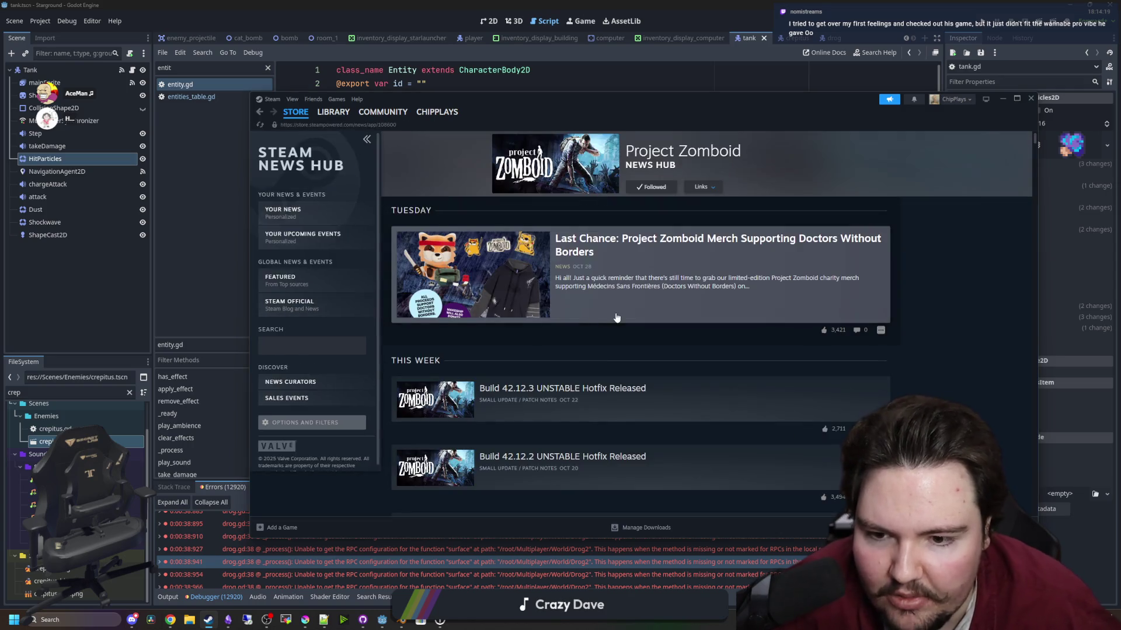
# Scroll the news hub back to the December 2024 updates, then return to the Project Zomboid store page.
pyautogui.scroll(-3, 616, 317)
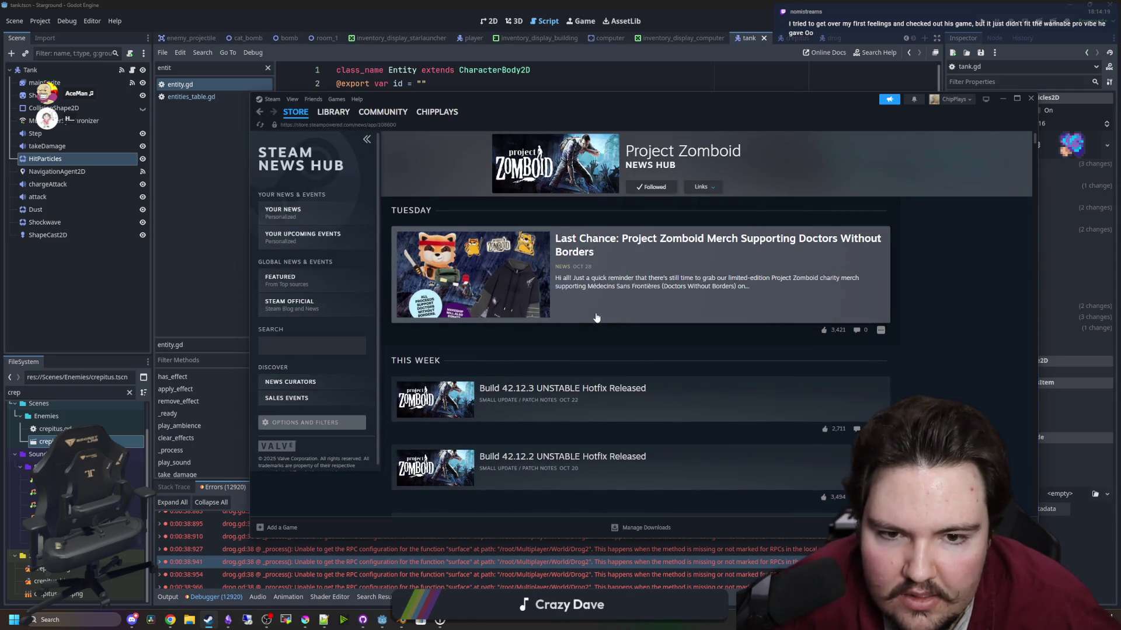
pyautogui.scroll(-5, 595, 317)
pyautogui.scroll(-3, 587, 318)
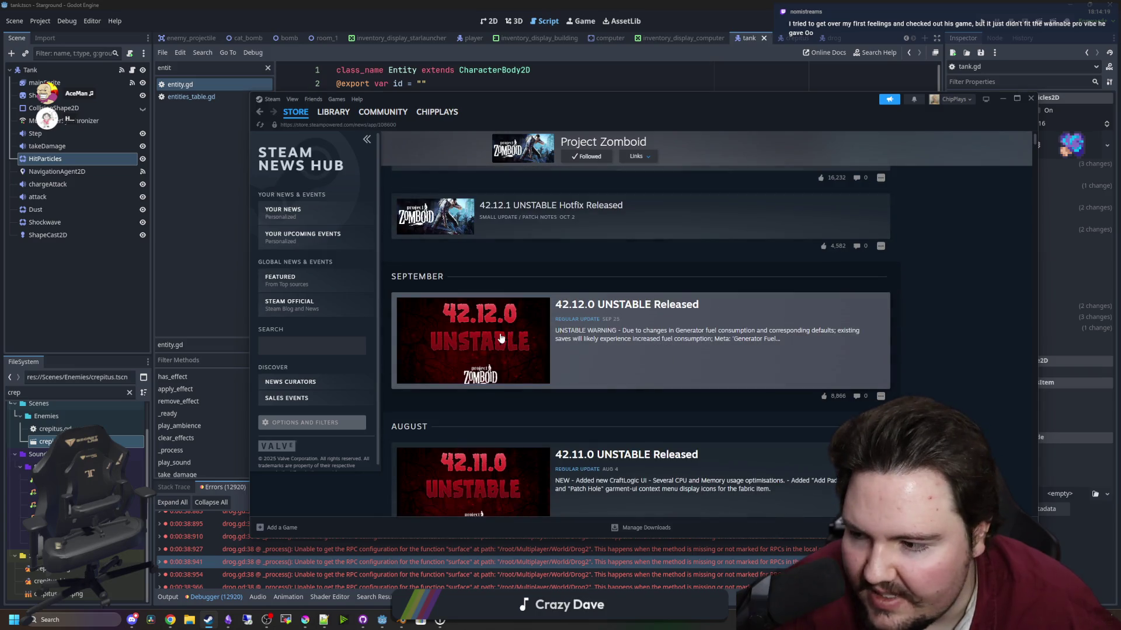
pyautogui.scroll(-3, 499, 337)
pyautogui.scroll(-15, 500, 337)
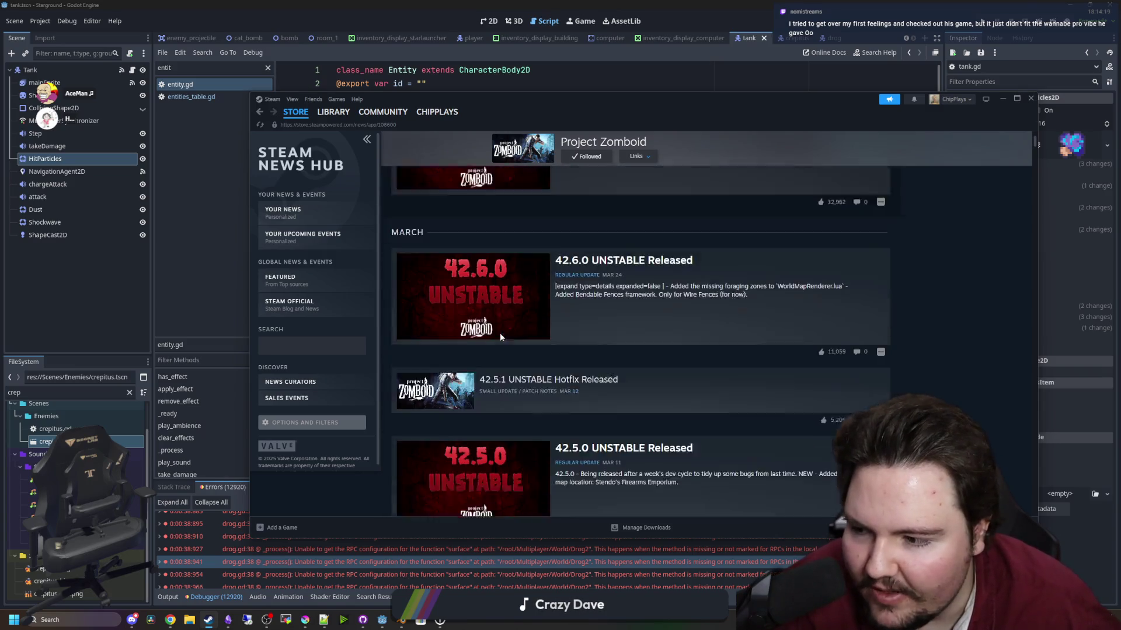
pyautogui.scroll(-12, 500, 338)
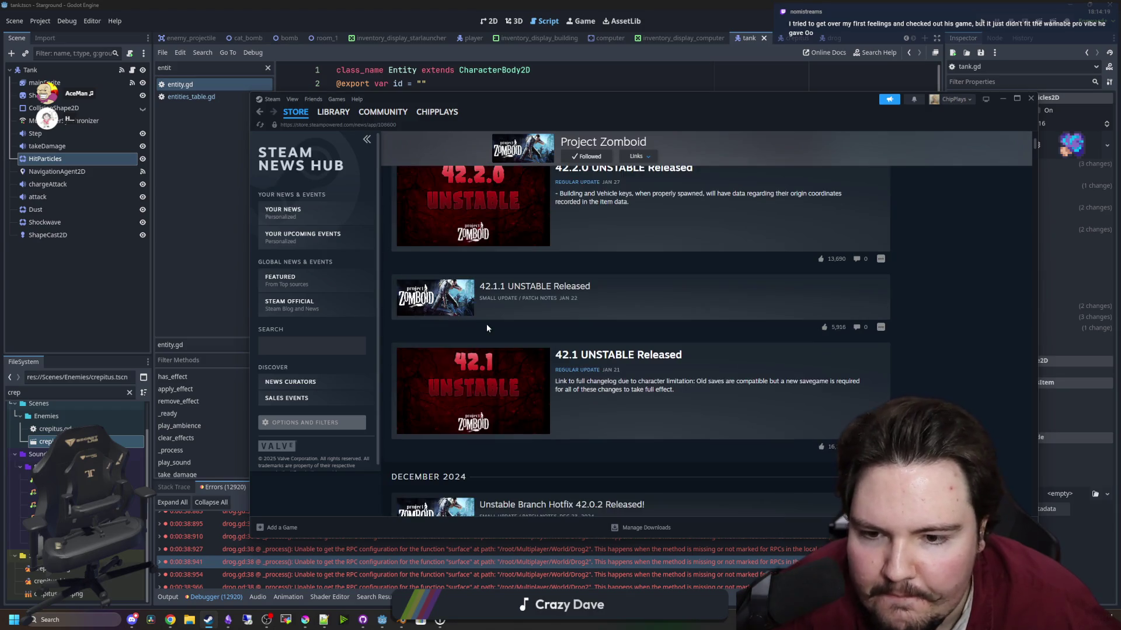
pyautogui.scroll(20, 487, 328)
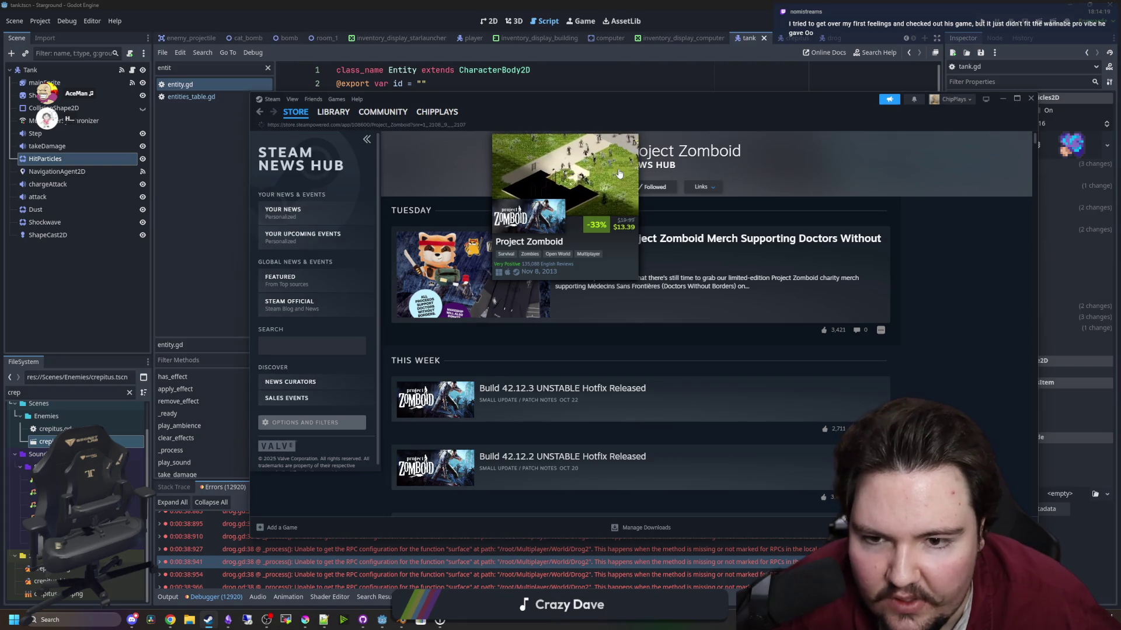
pyautogui.click(589, 151)
pyautogui.moveTo(804, 396)
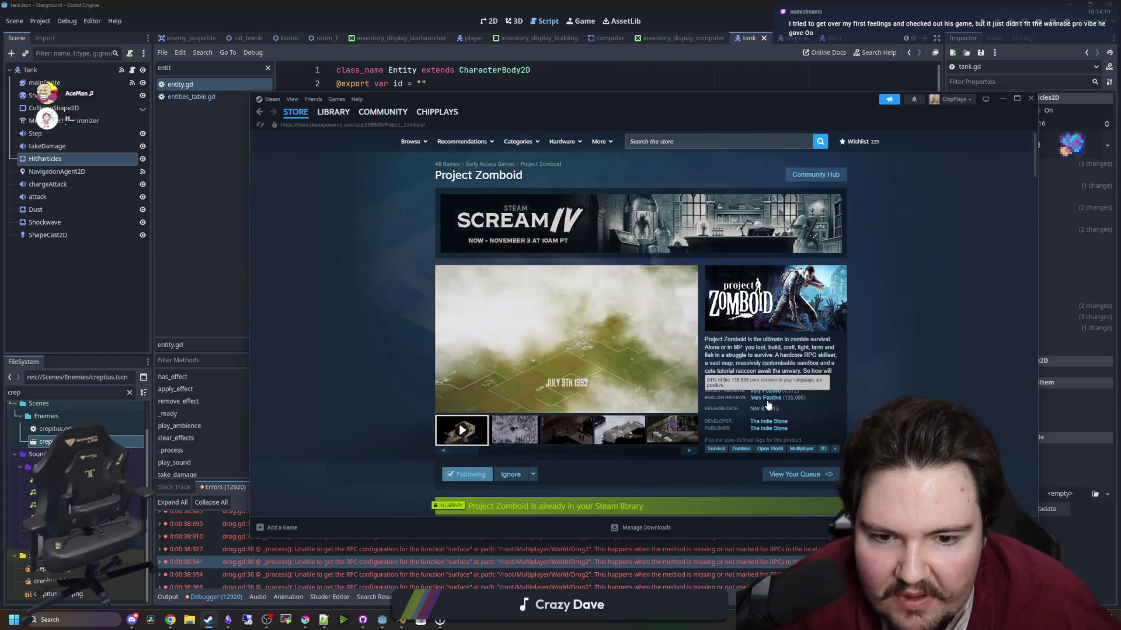
pyautogui.scroll(-3, 912, 336)
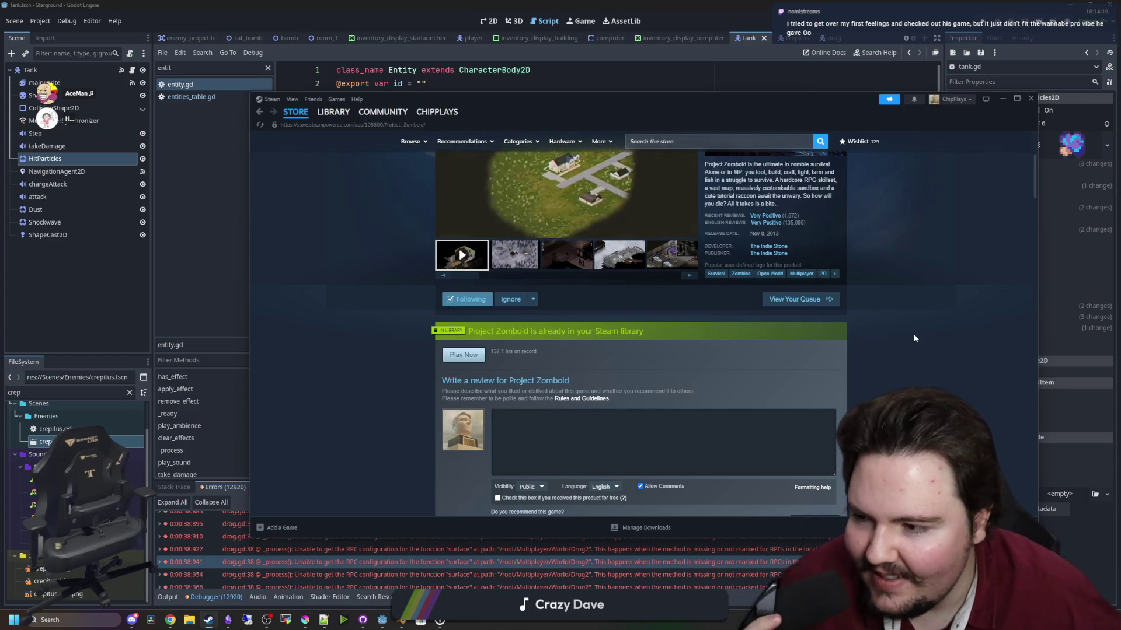
pyautogui.scroll(3, 701, 308)
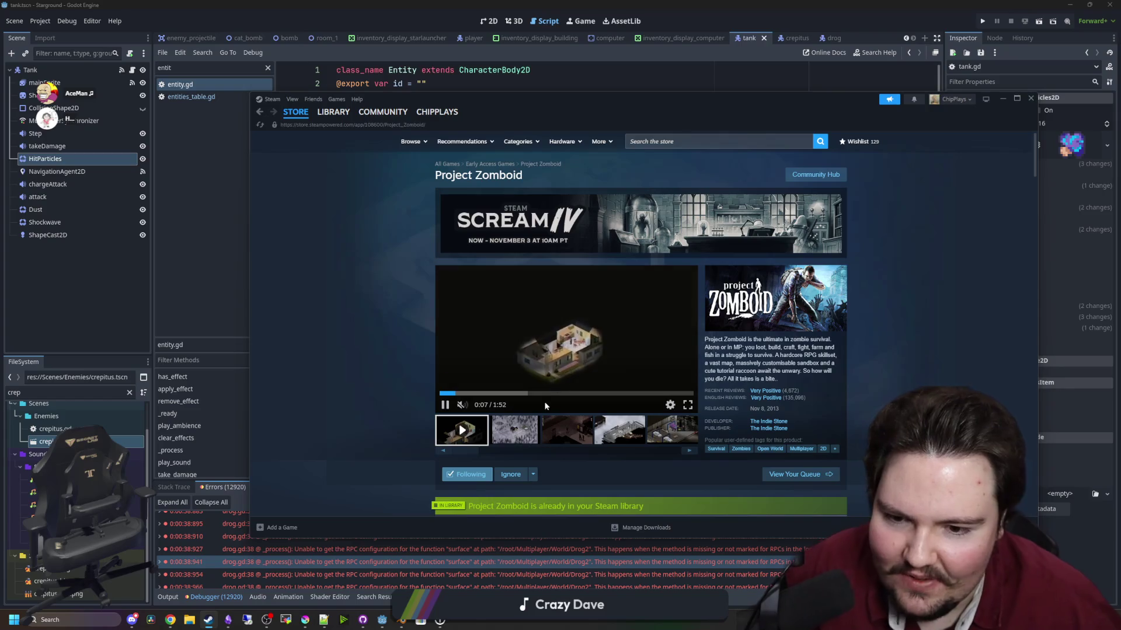
pyautogui.click(517, 442)
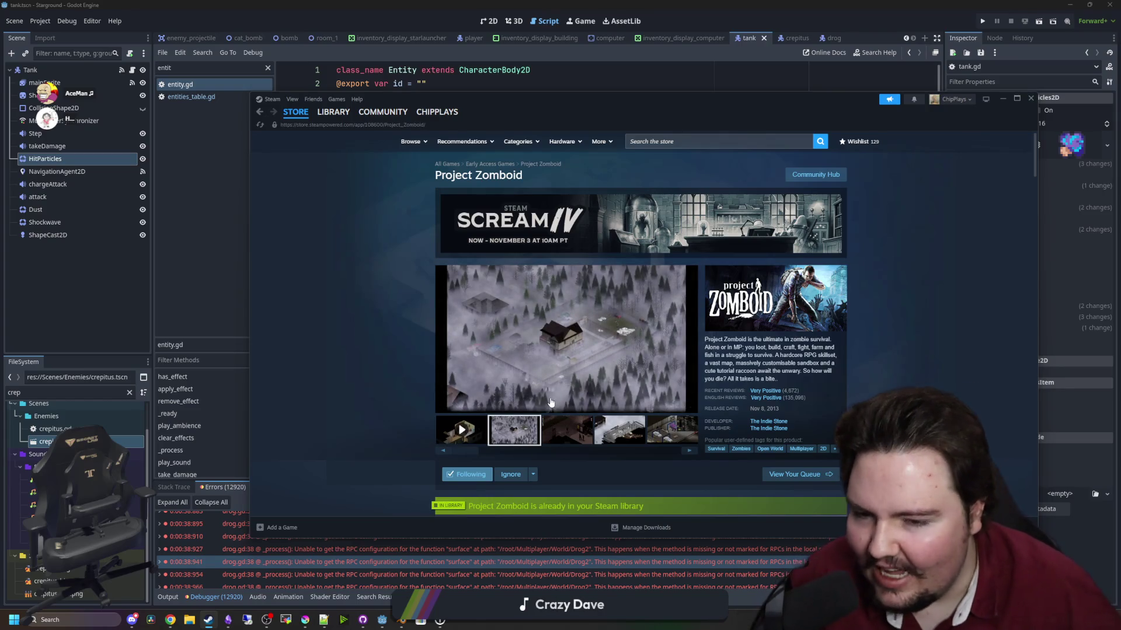
pyautogui.click(553, 435)
pyautogui.click(618, 430)
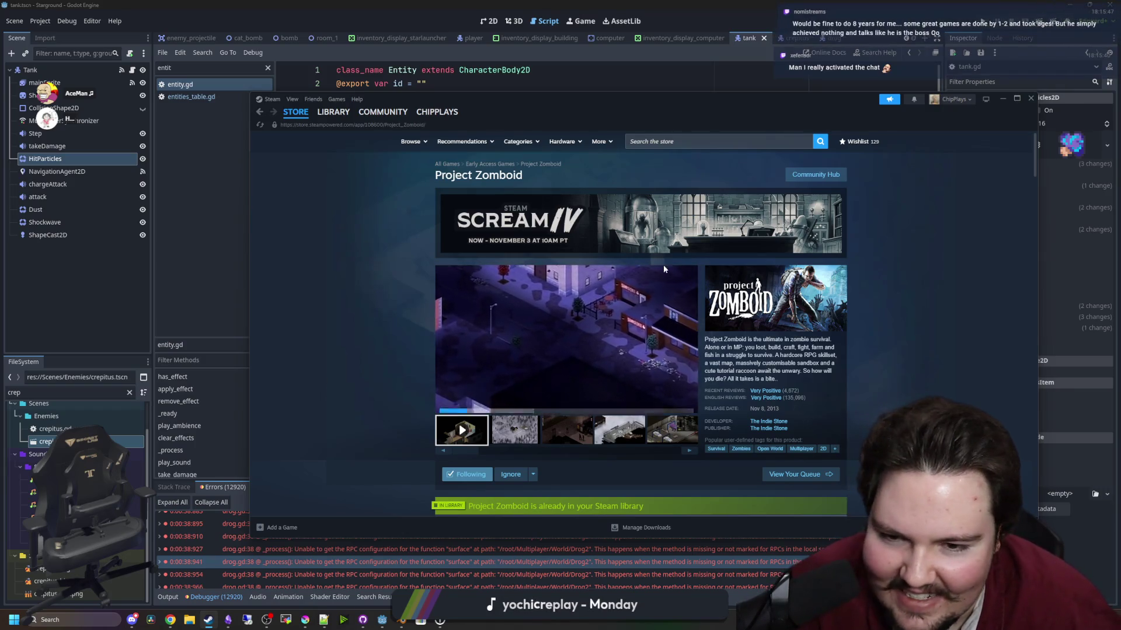
pyautogui.click(704, 138)
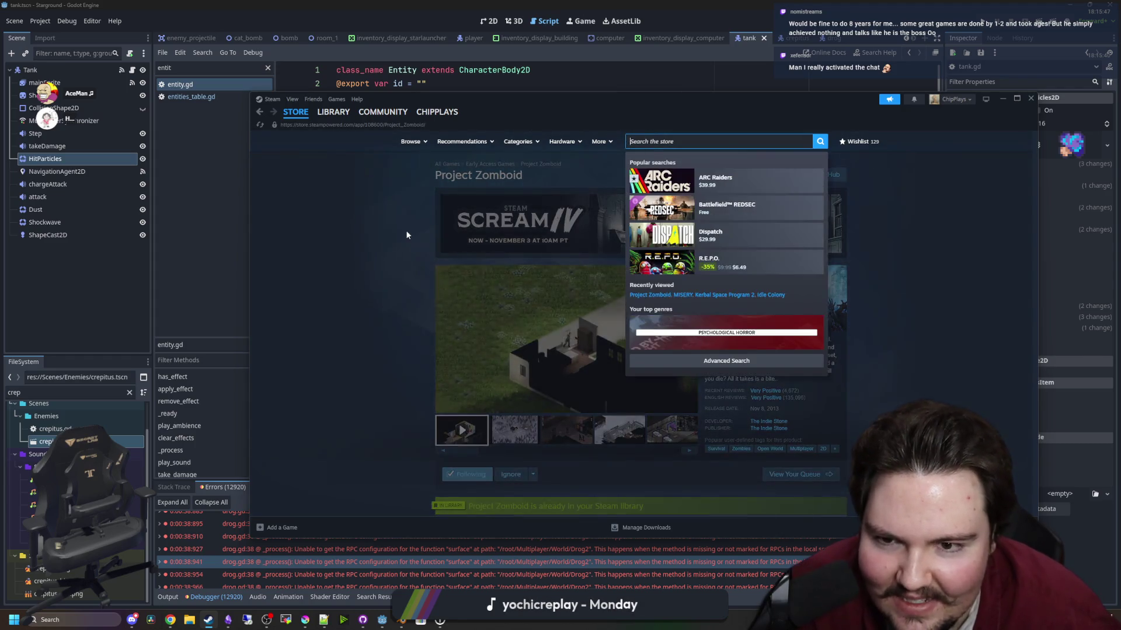
# Dismiss the search suggestions, open Starground in the Library, then minimize Steam.
pyautogui.click(406, 232)
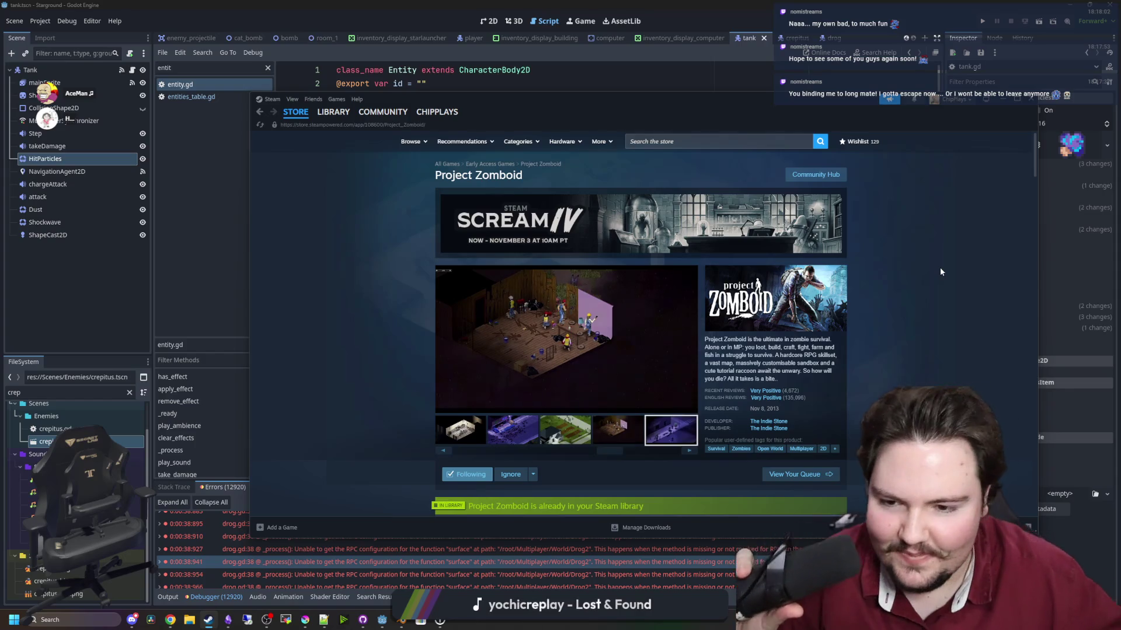
pyautogui.scroll(-5, 412, 284)
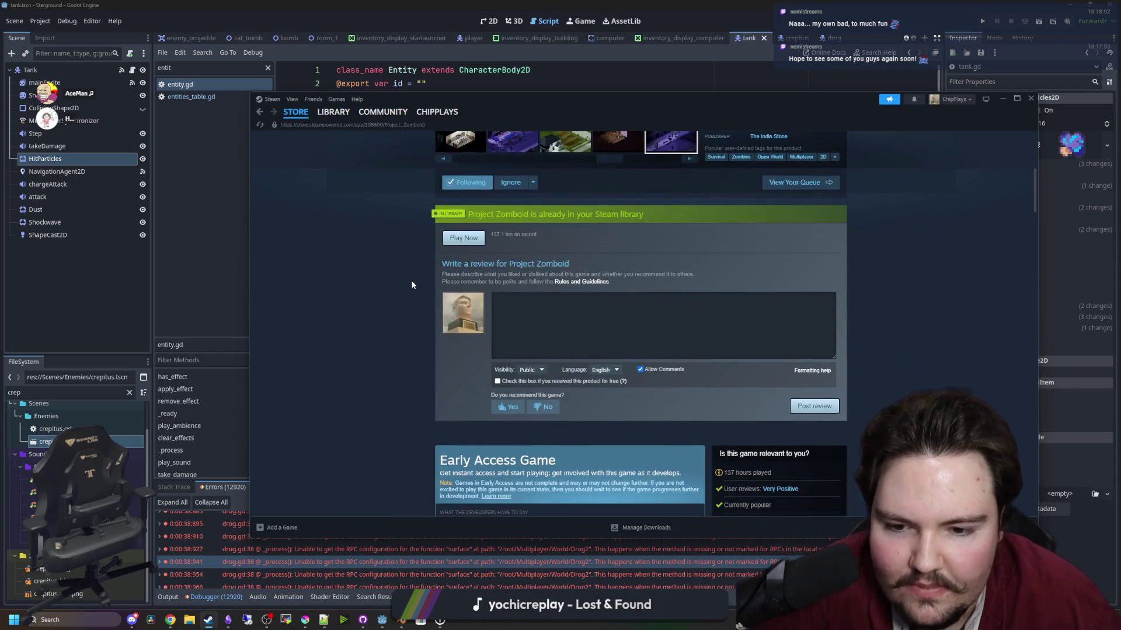
pyautogui.scroll(5, 412, 284)
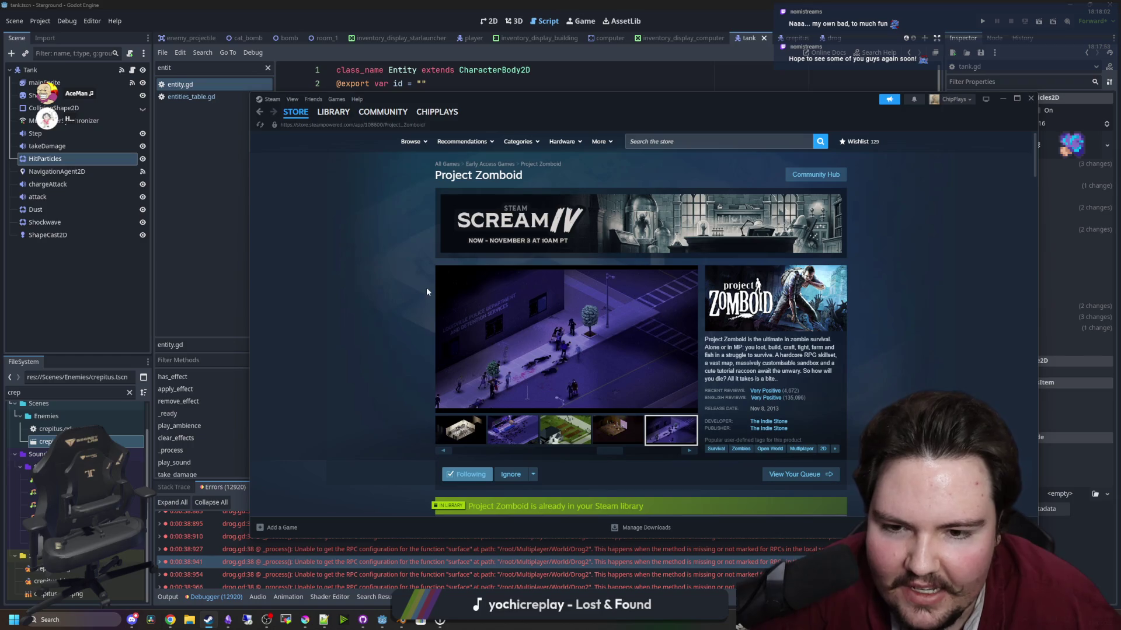
pyautogui.moveTo(610, 451); pyautogui.dragTo(464, 451)
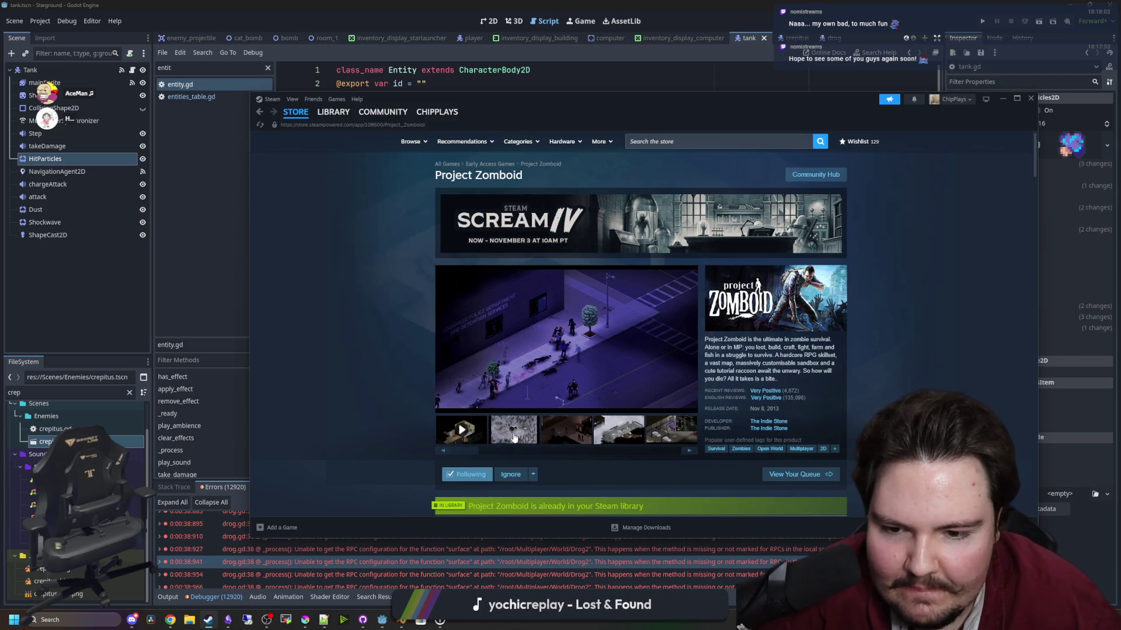
pyautogui.click(332, 112)
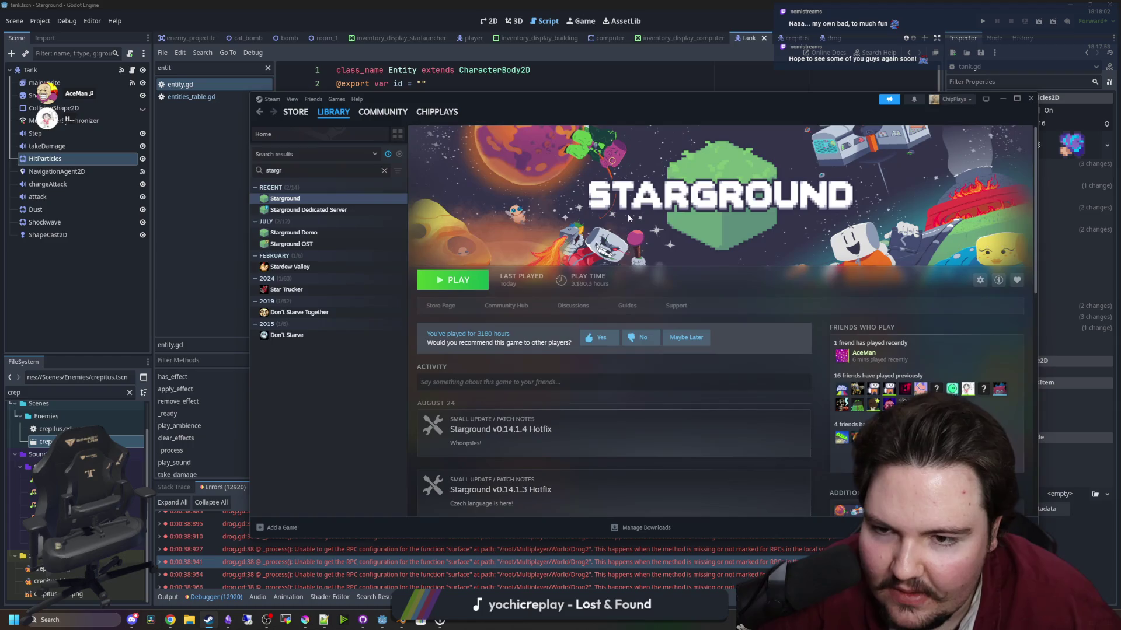
pyautogui.click(1002, 99)
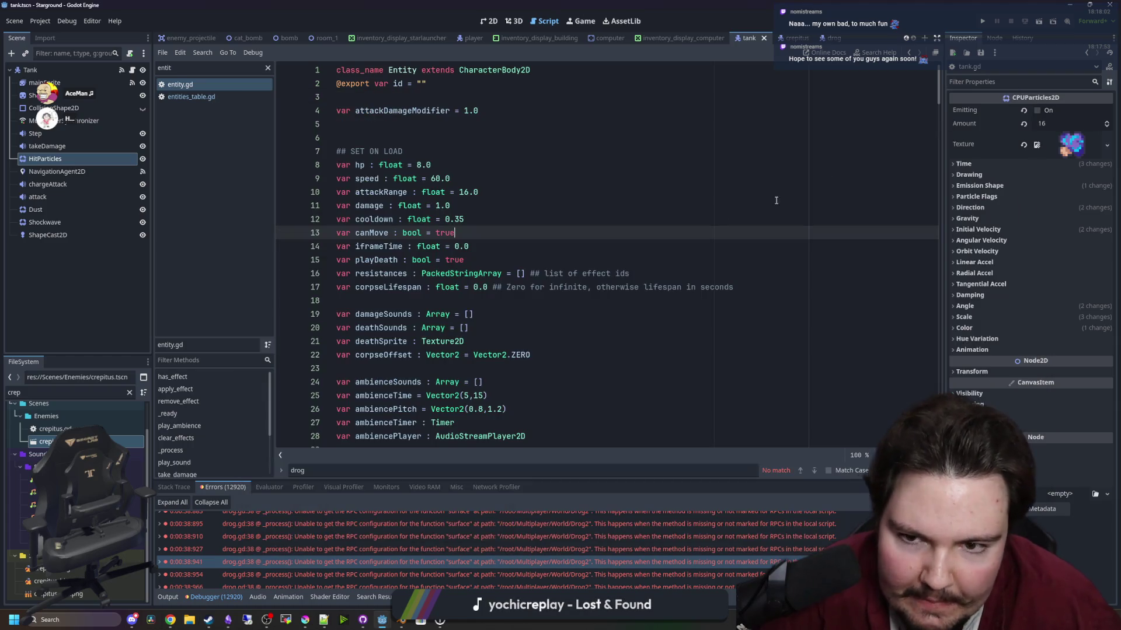
# Scroll entity.gd to the on_death and generate_corpse functions and save with Ctrl+S.
pyautogui.scroll(-10, 755, 215)
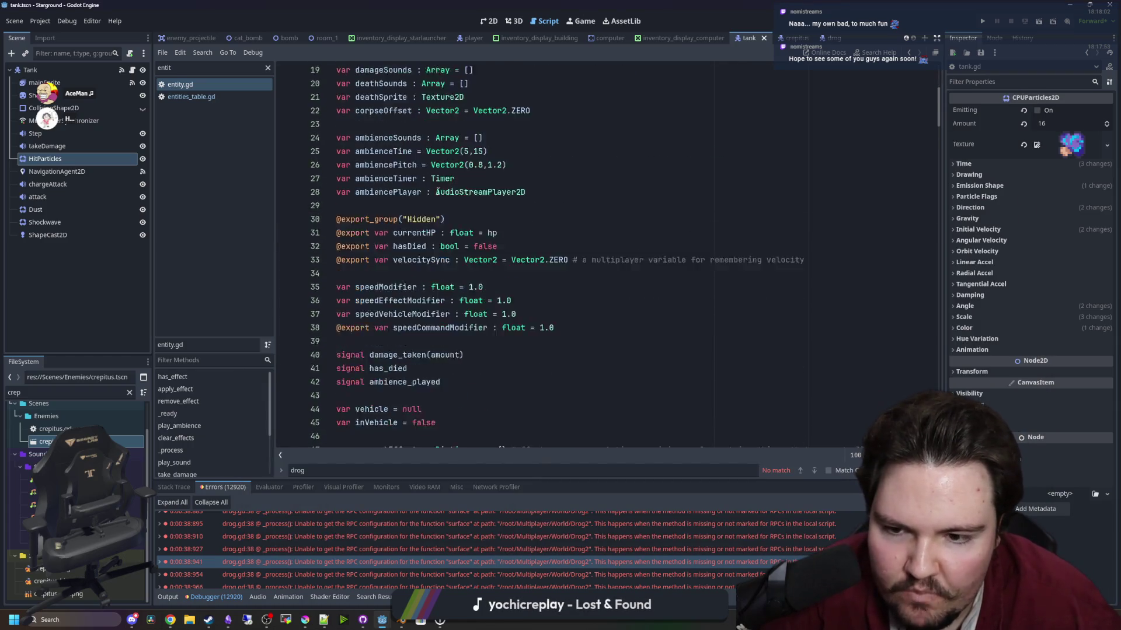
pyautogui.scroll(-20, 754, 214)
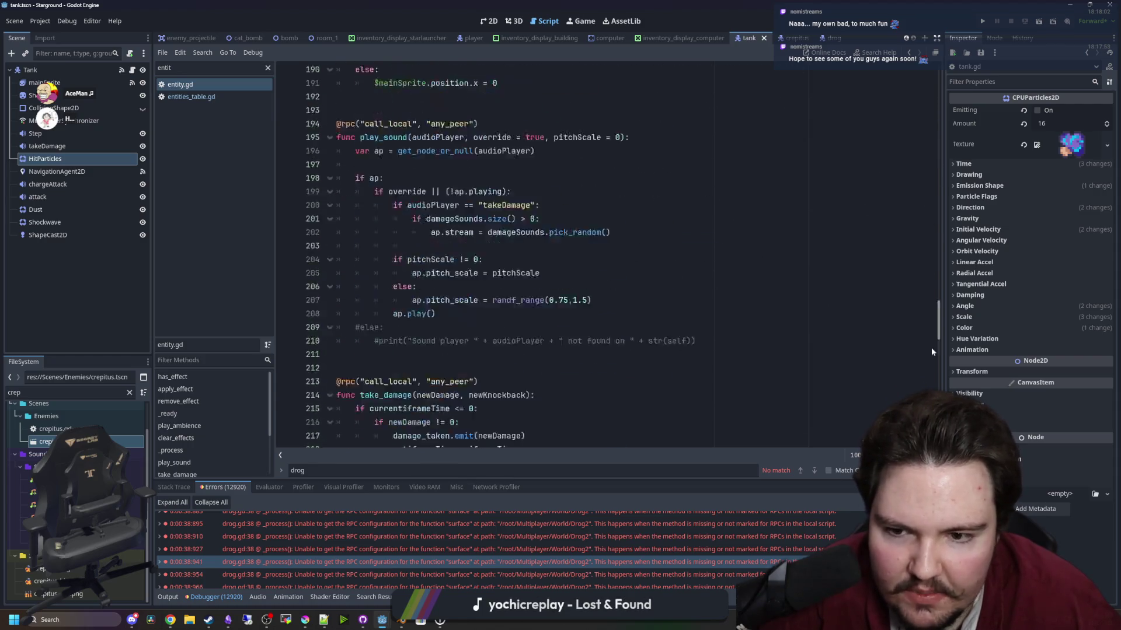
pyautogui.scroll(7, 406, 322)
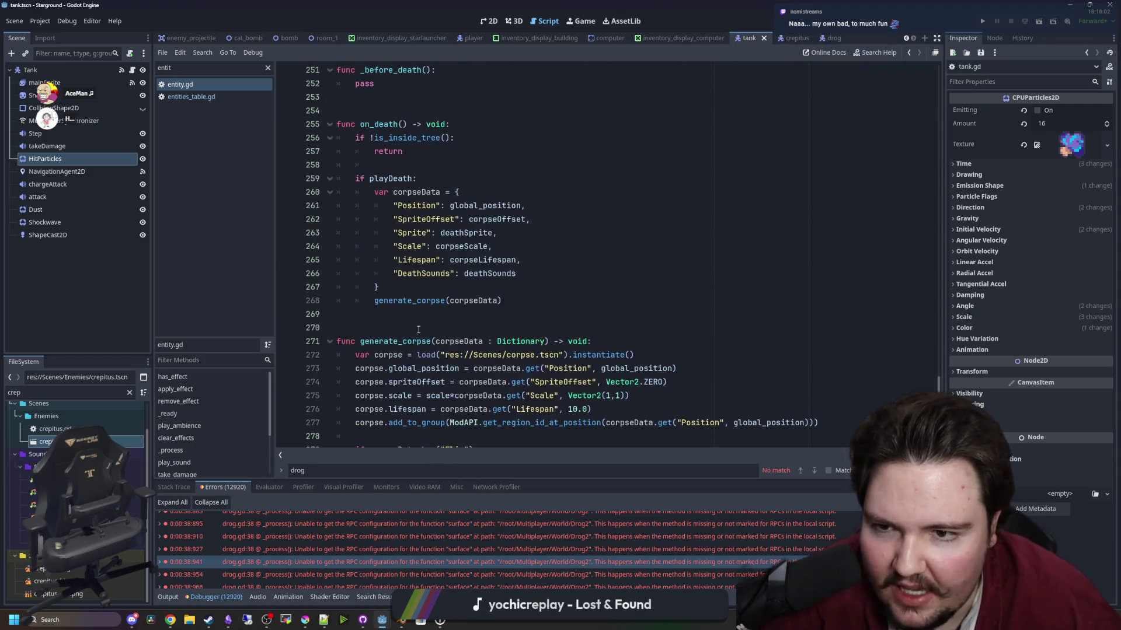
pyautogui.click(408, 330)
pyautogui.hotkey('ctrl', 's')
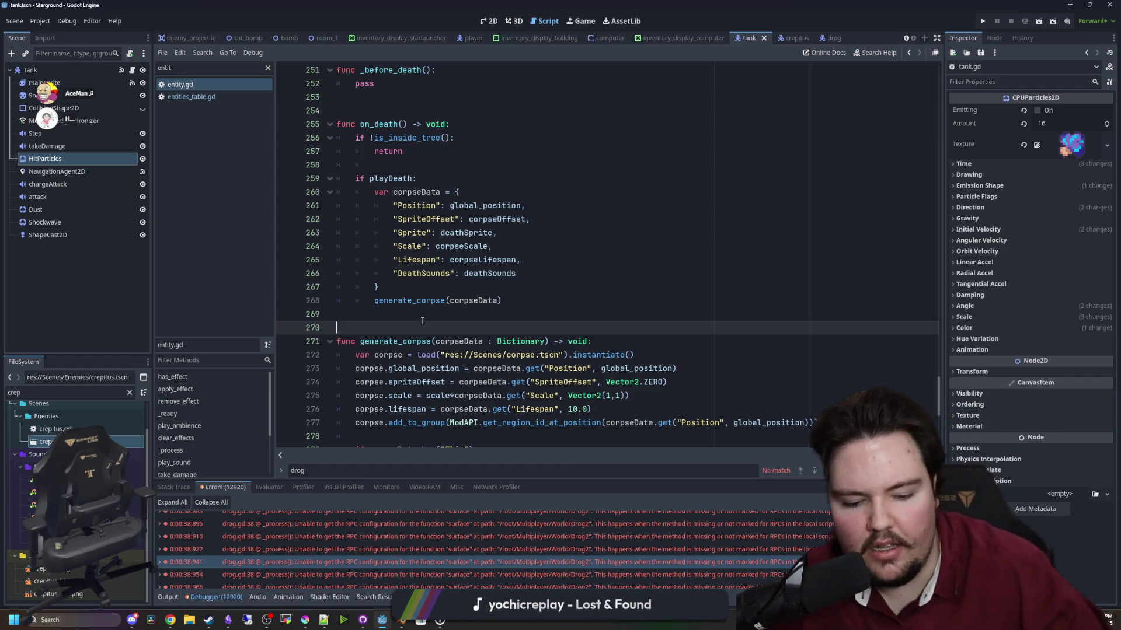
pyautogui.click(422, 321)
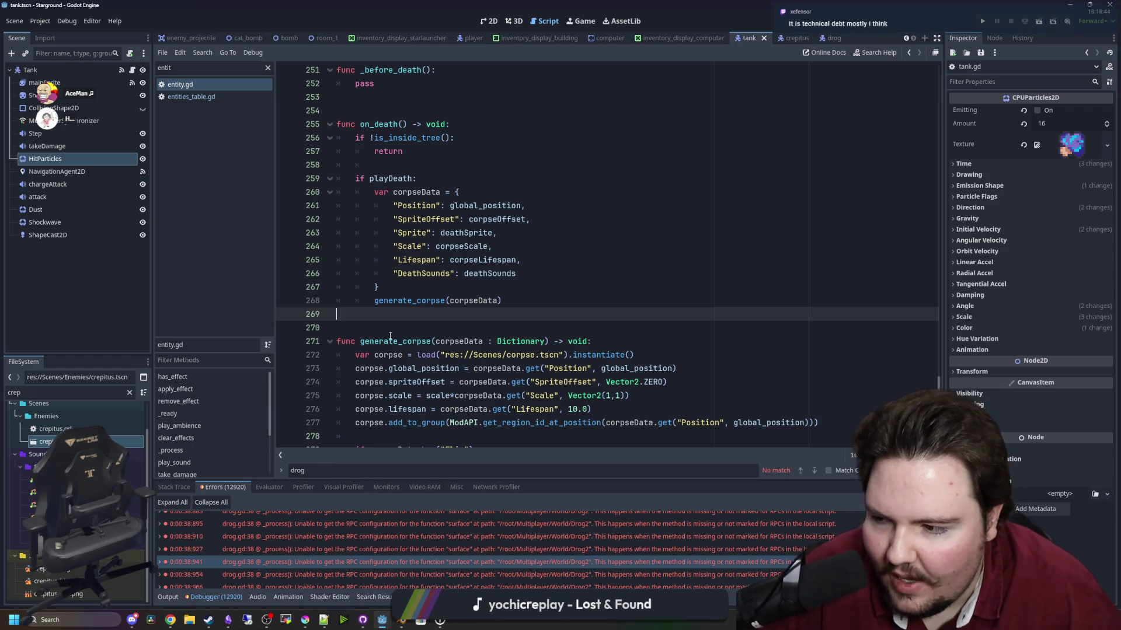
# Move the caret through the empty lines 245–254 of entity.gd.
pyautogui.scroll(5, 427, 314)
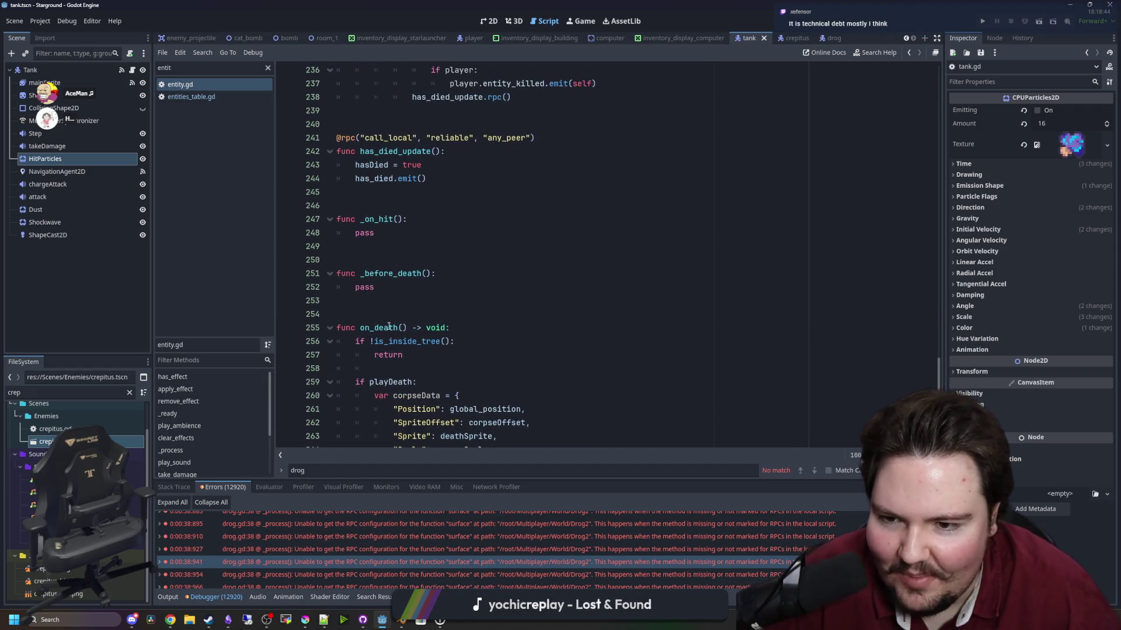
pyautogui.click(362, 316)
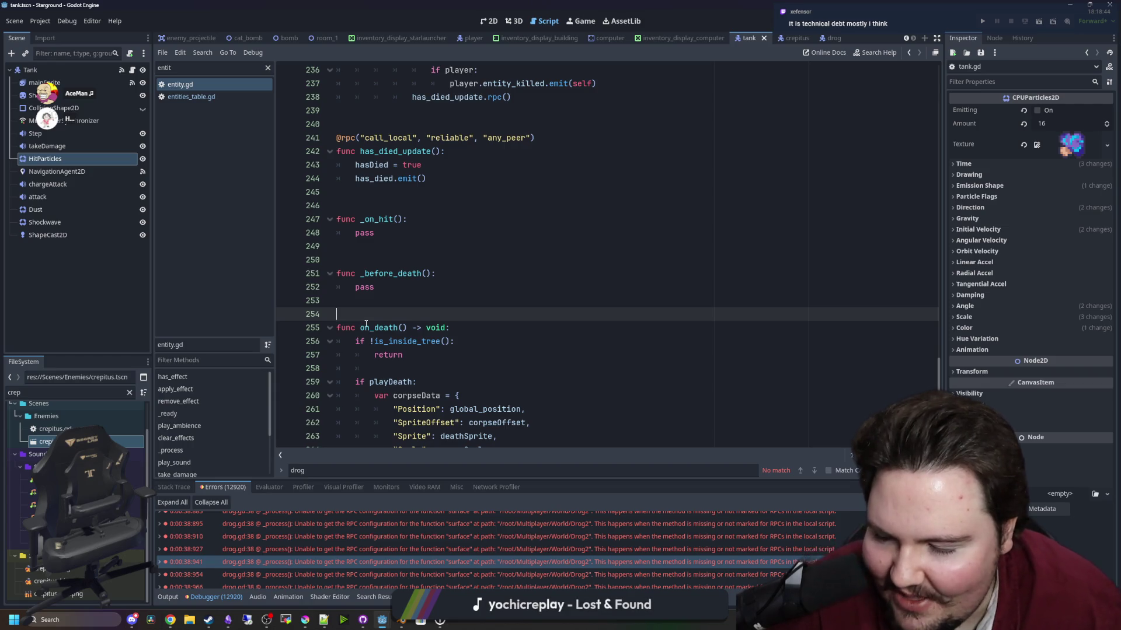
pyautogui.click(394, 300)
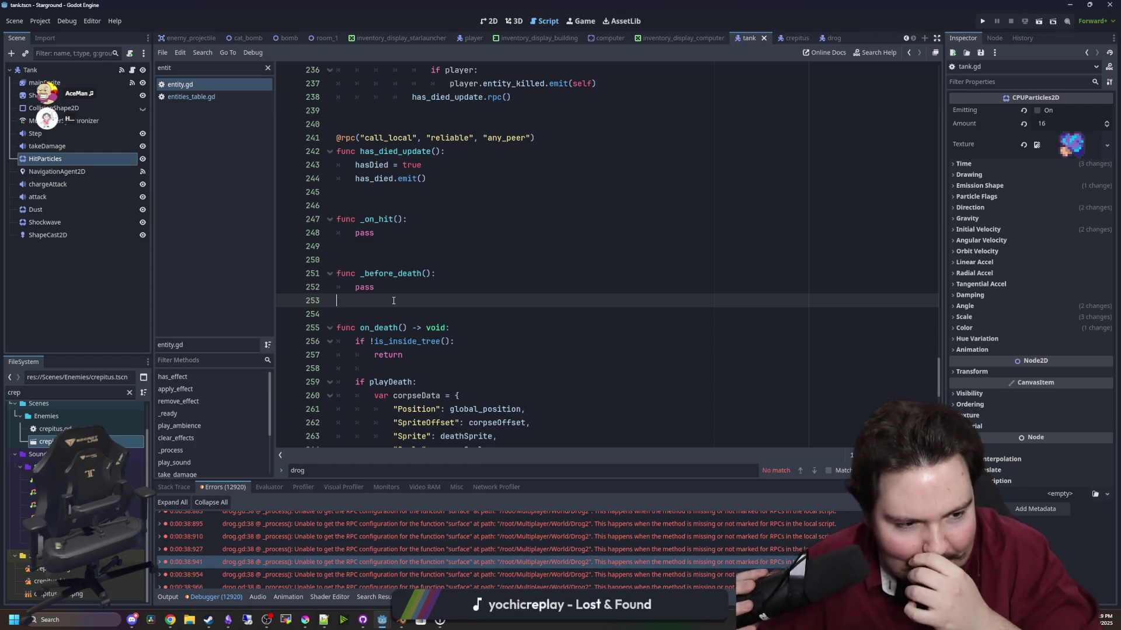
pyautogui.click(436, 321)
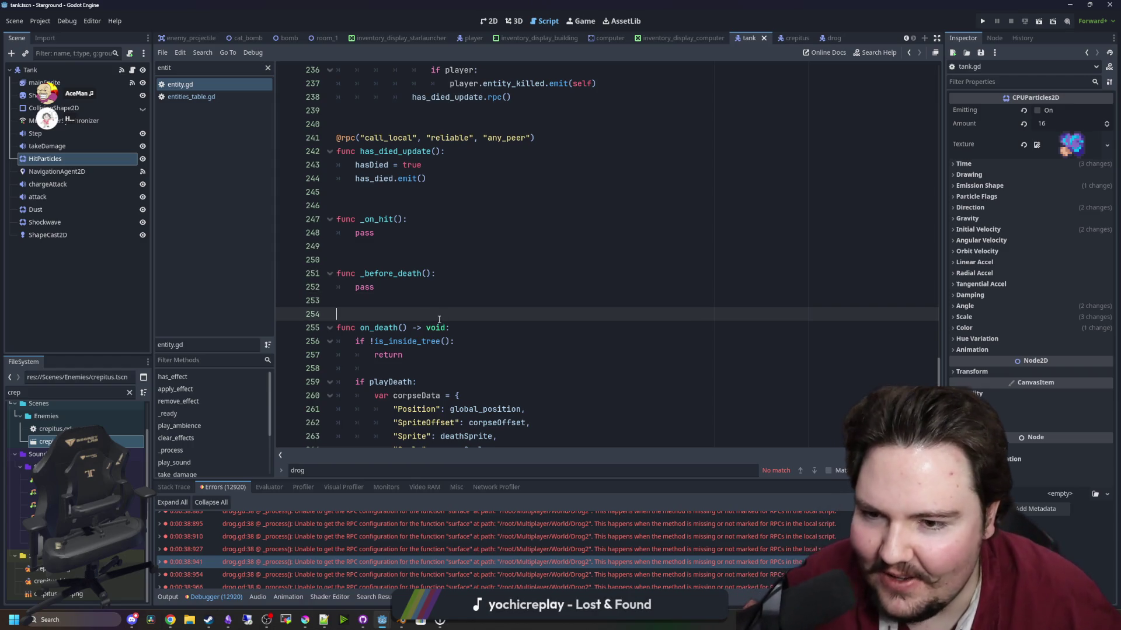
pyautogui.click(403, 301)
pyautogui.click(388, 261)
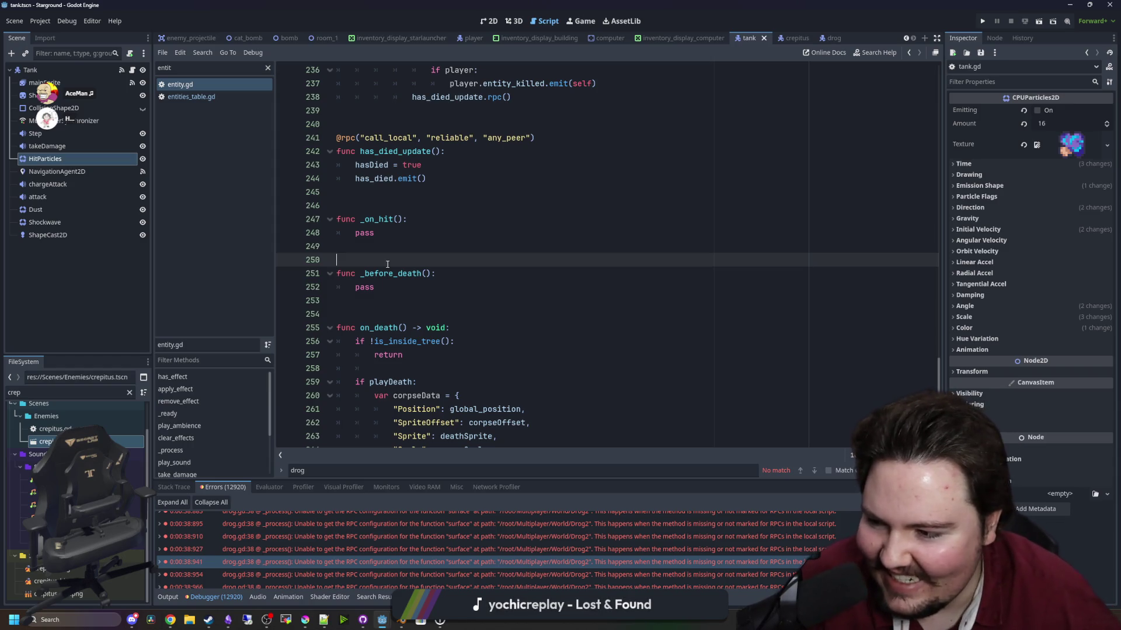
pyautogui.press('Up')
pyautogui.press('Up')
pyautogui.press('Up')
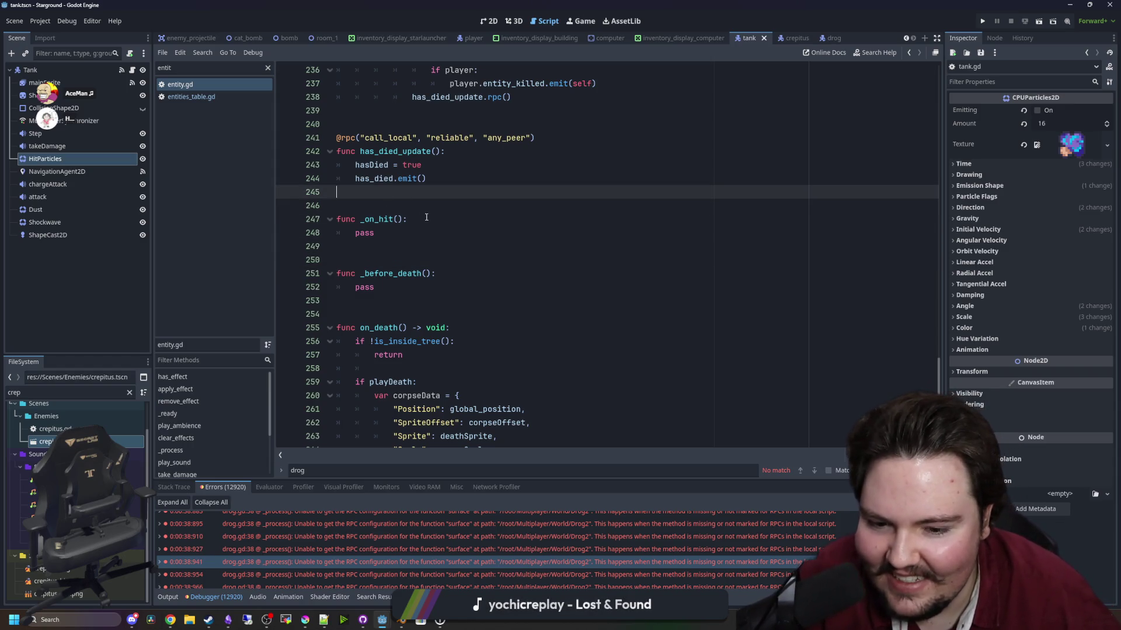
# Step the caret past line 240, has_died_update, _on_hit and _before_death.
pyautogui.scroll(4, 396, 207)
pyautogui.click(378, 286)
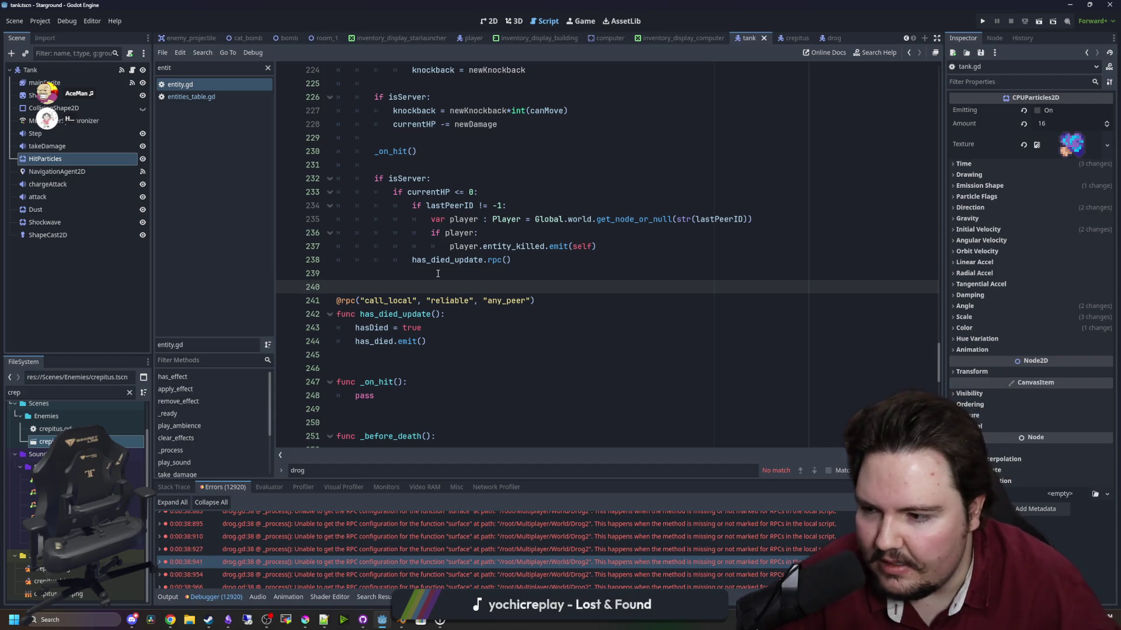
pyautogui.press('Up')
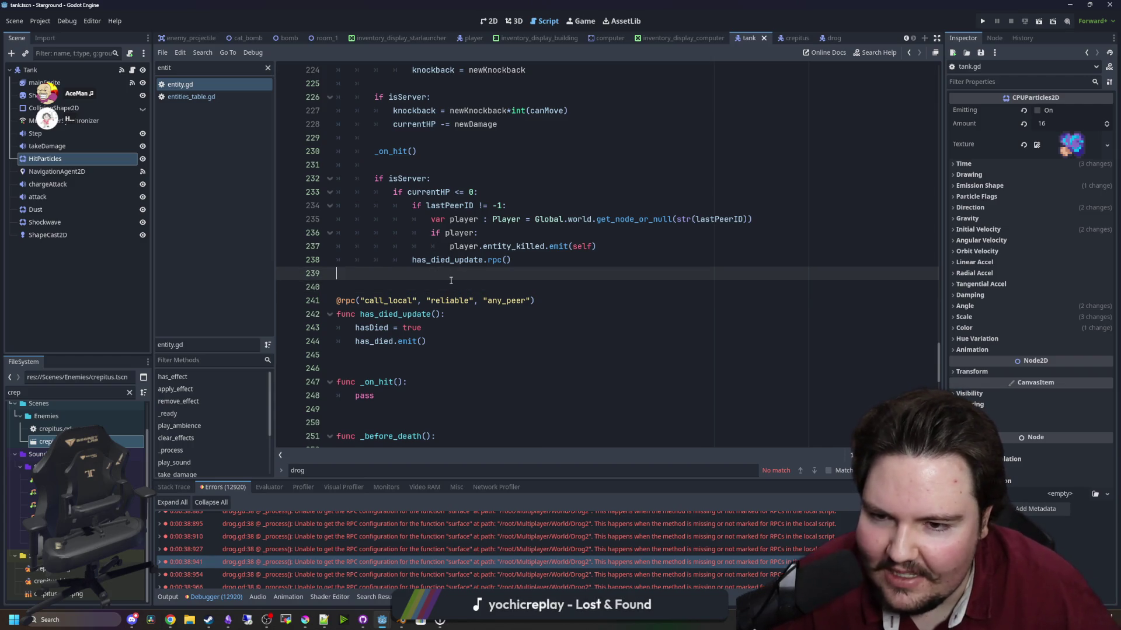
pyautogui.click(450, 280)
pyautogui.scroll(-2, 411, 313)
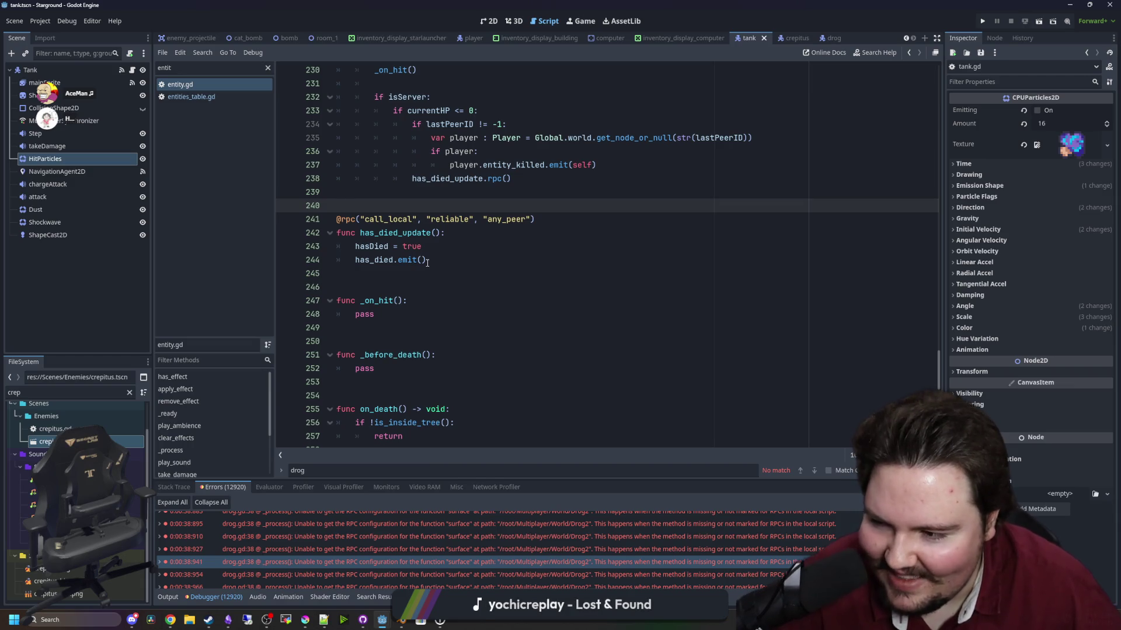
pyautogui.click(385, 271)
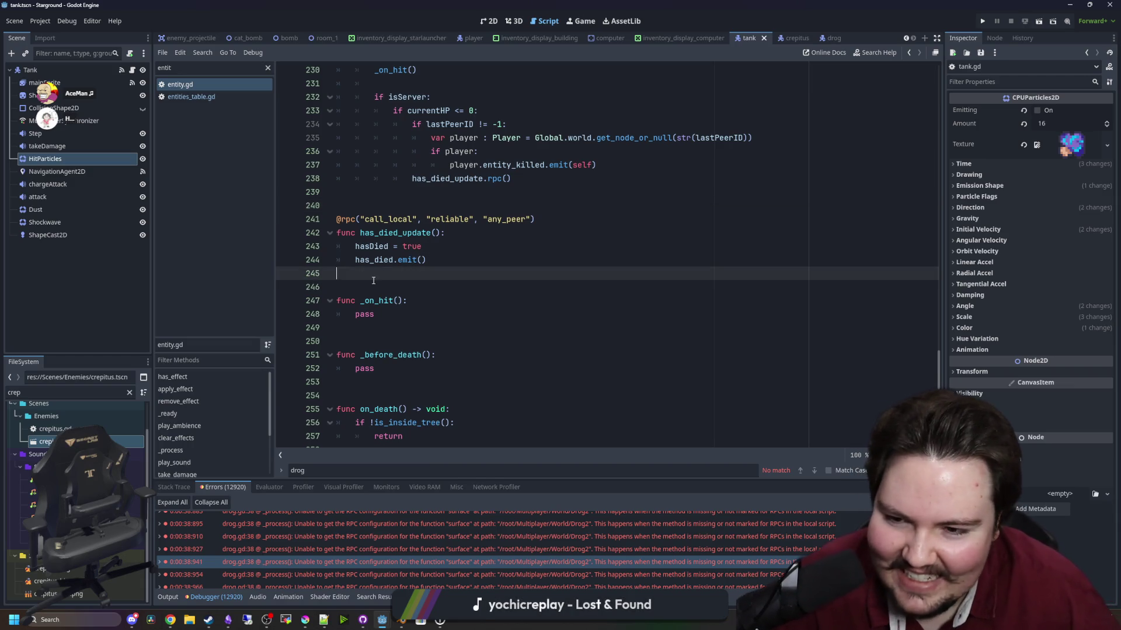
pyautogui.click(368, 330)
pyautogui.scroll(-2, 368, 327)
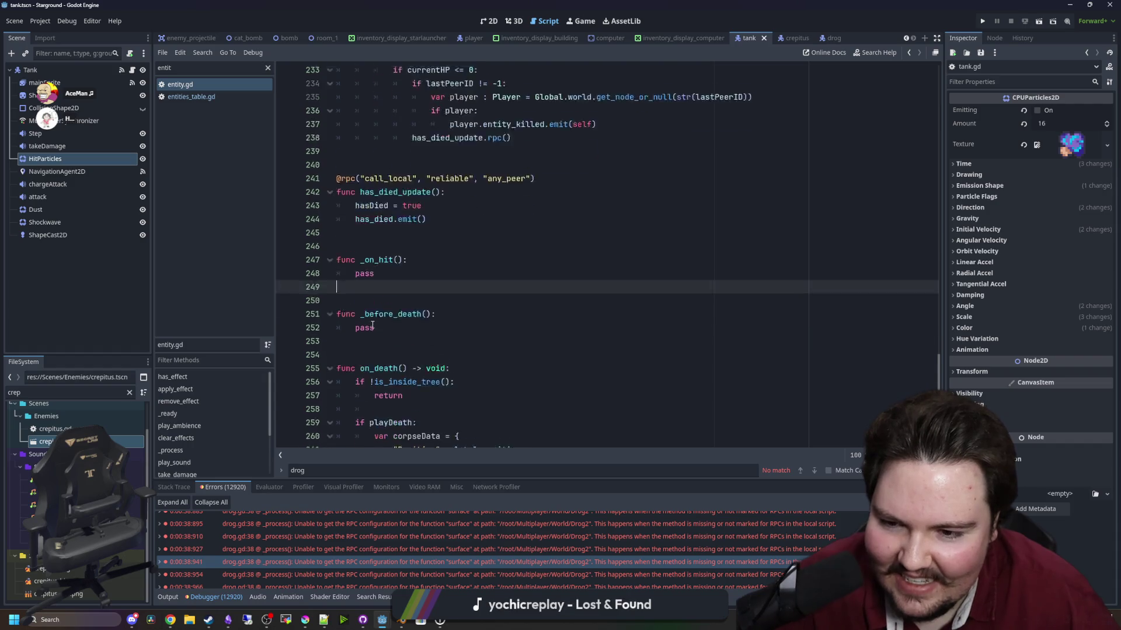
pyautogui.click(374, 301)
# Scroll through the script and place the caret on lines 239 and 212.
pyautogui.scroll(-3, 374, 302)
pyautogui.scroll(-3, 373, 302)
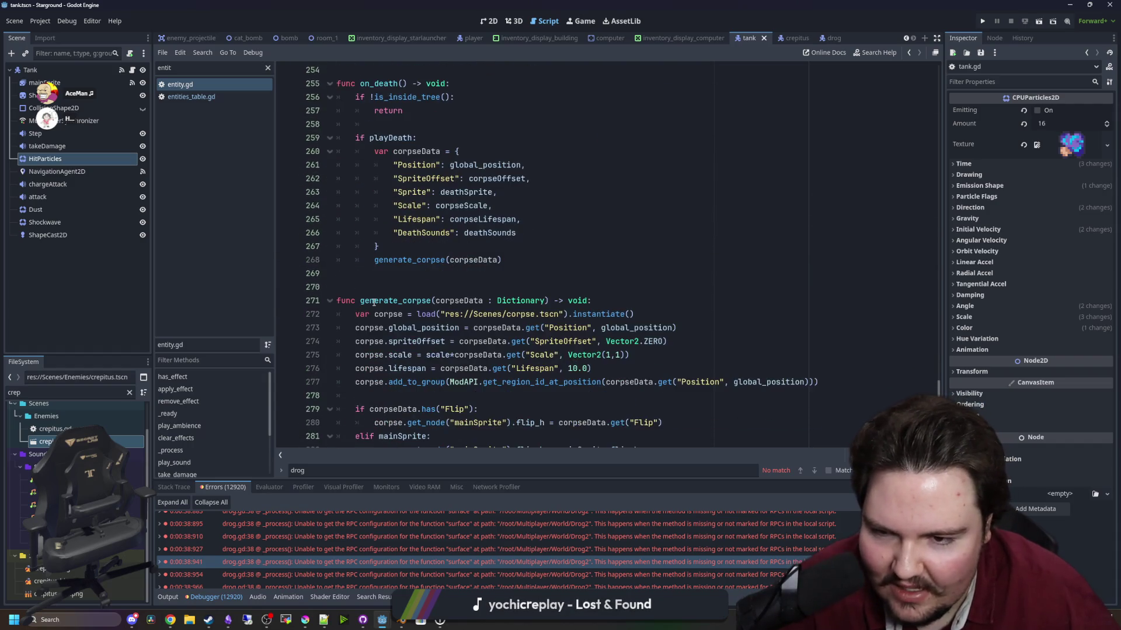
pyautogui.scroll(-6, 373, 302)
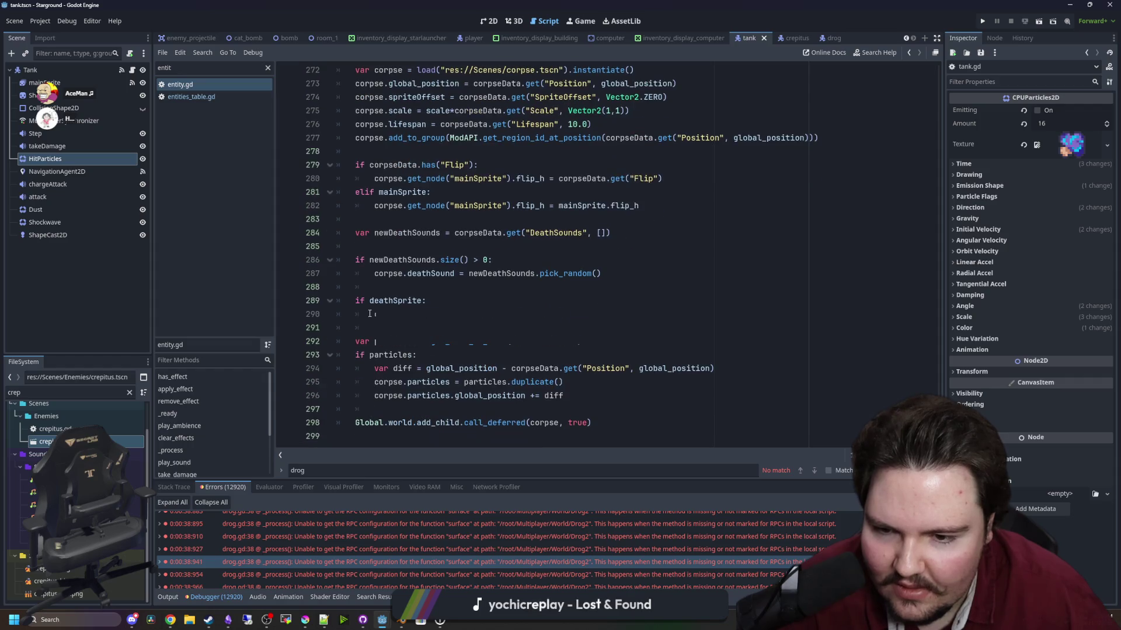
pyautogui.scroll(5, 368, 317)
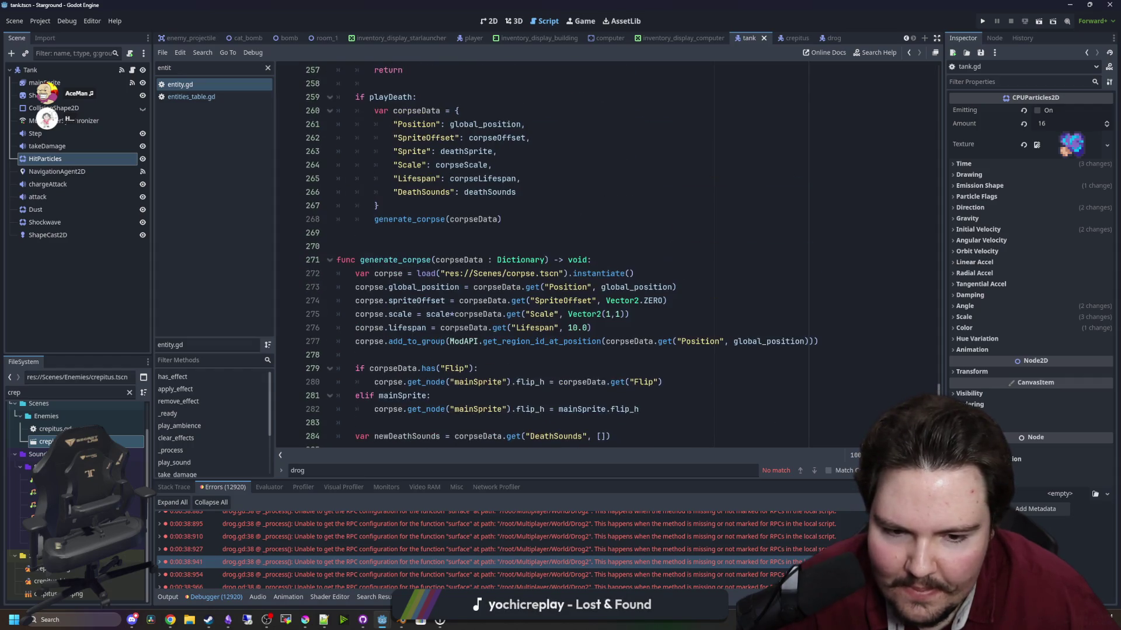
pyautogui.scroll(8, 557, 396)
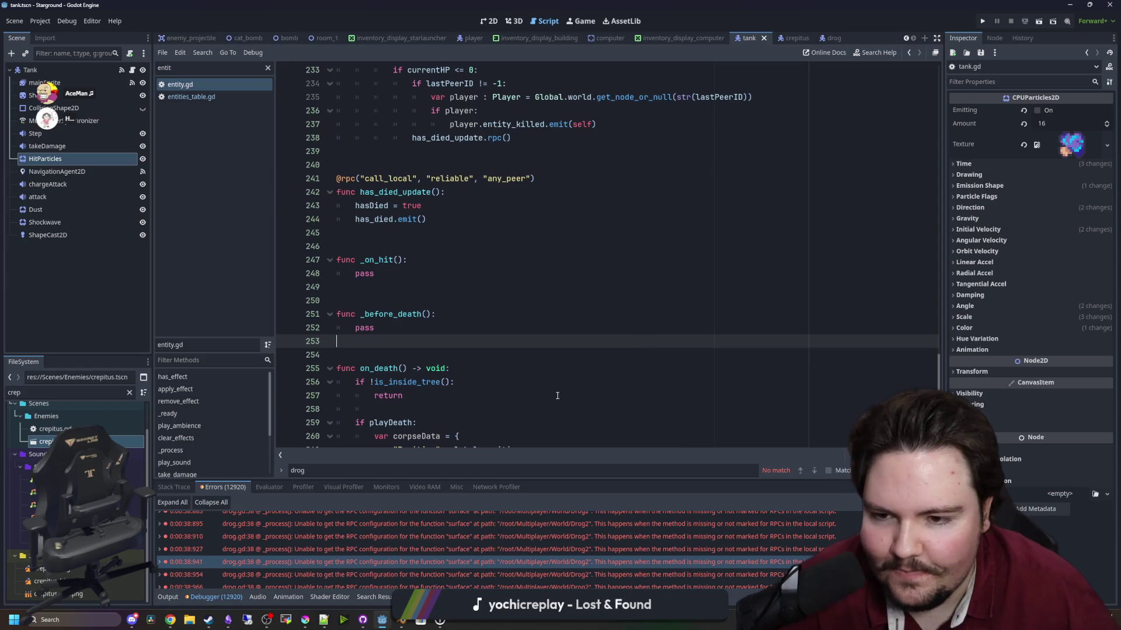
pyautogui.scroll(5, 429, 344)
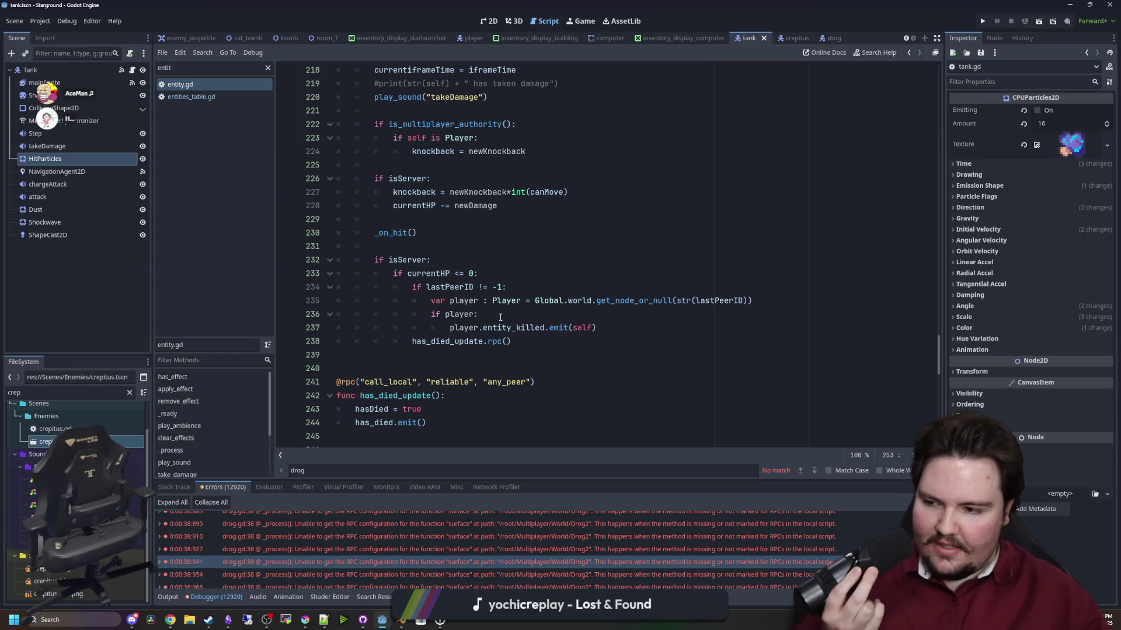
pyautogui.click(412, 354)
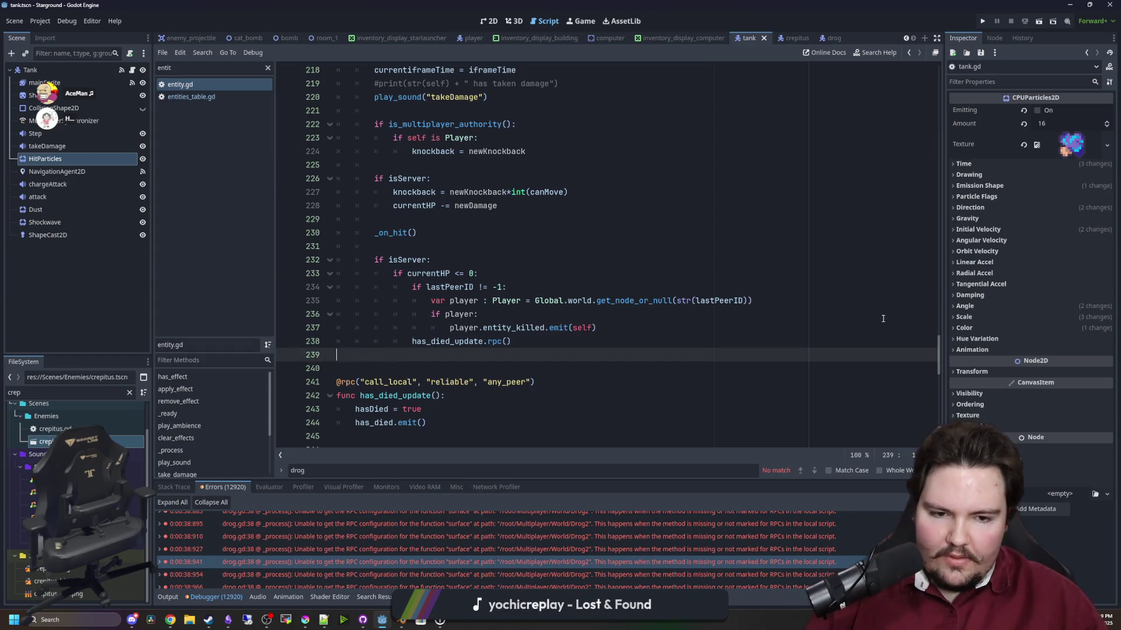
pyautogui.scroll(6, 925, 315)
pyautogui.moveTo(938, 315); pyautogui.dragTo(939, 298)
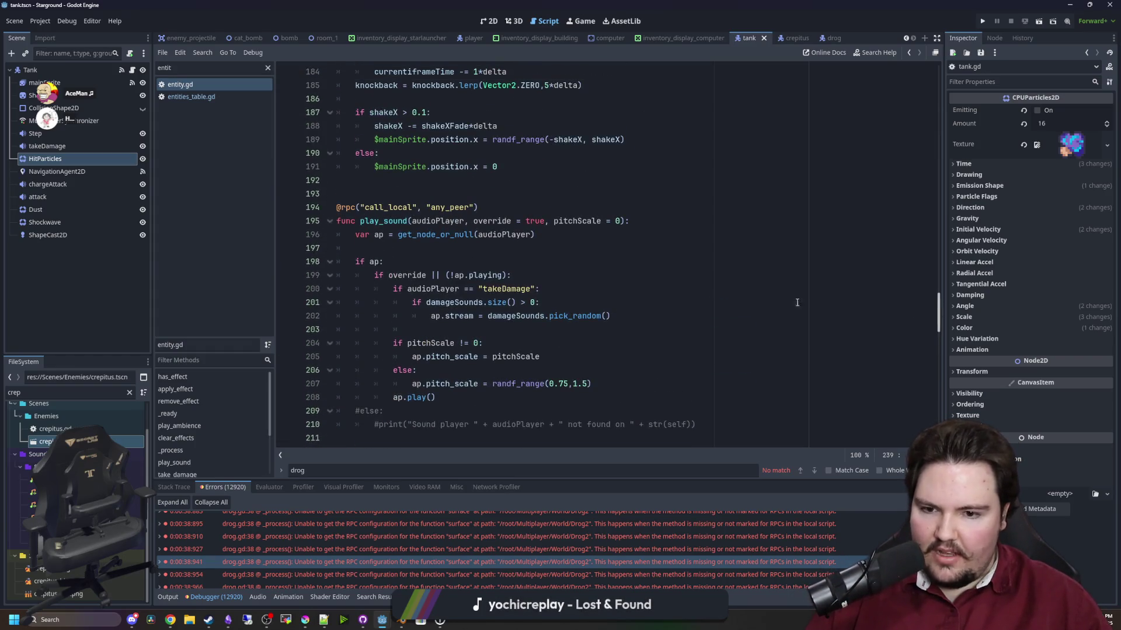
pyautogui.scroll(-3, 797, 302)
pyautogui.click(371, 318)
# Select the Tank root node and show the tank scene in the 2D workspace.
pyautogui.scroll(13, 408, 312)
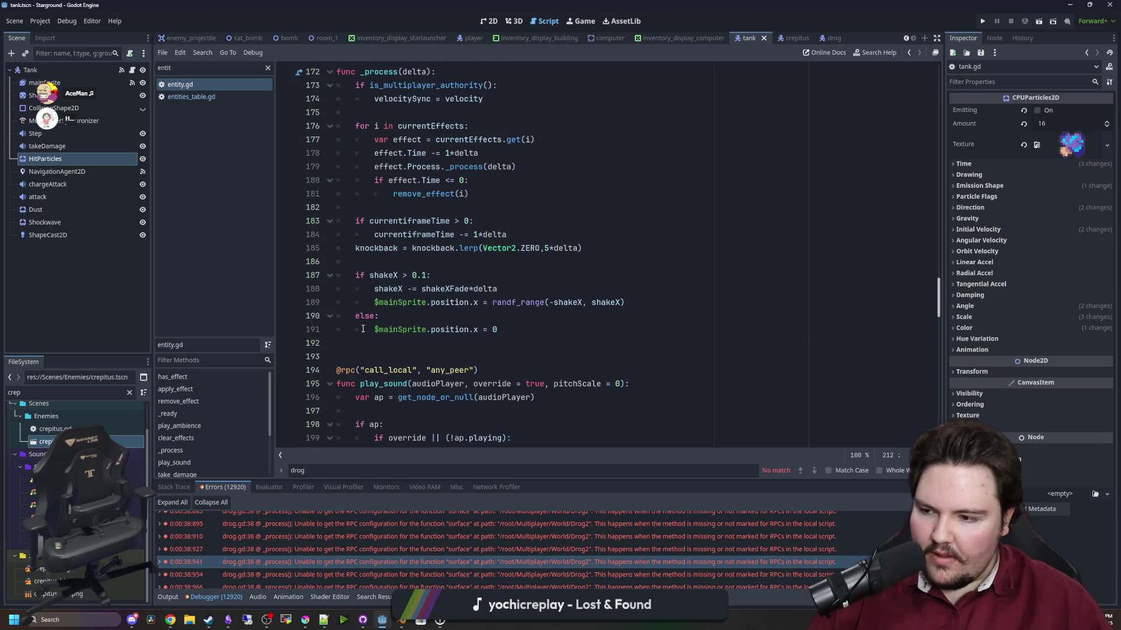
pyautogui.scroll(20, 426, 308)
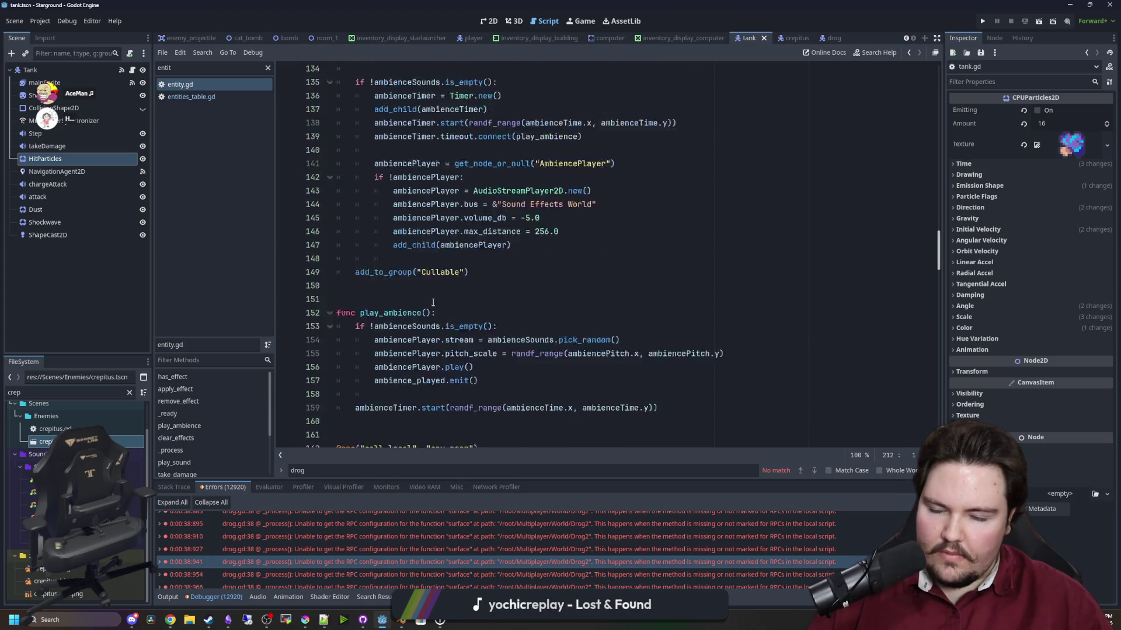
pyautogui.scroll(12, 436, 302)
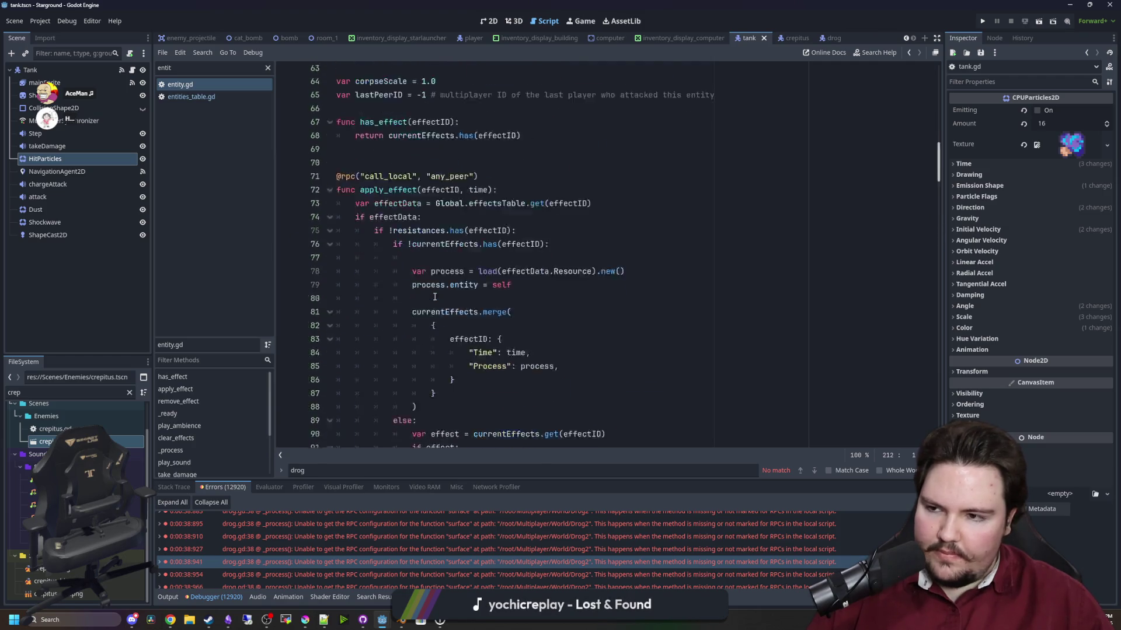
pyautogui.click(34, 70)
pyautogui.click(489, 21)
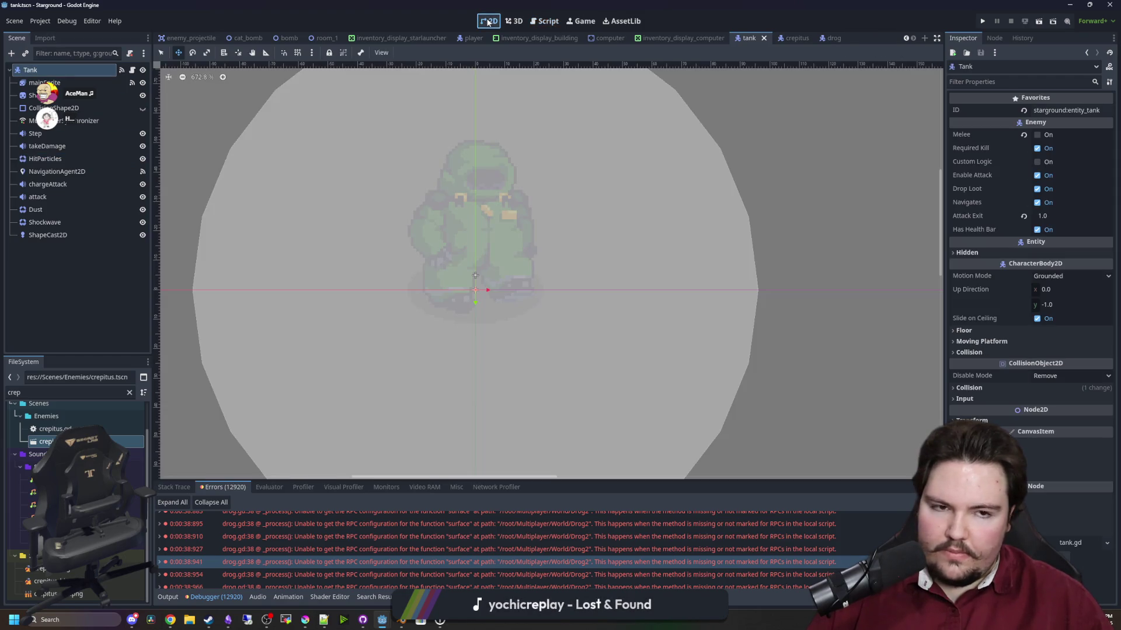
# Zoom and pan the tank scene, deselect the Tank node, and bring Krita to the front.
pyautogui.scroll(1, 432, 251)
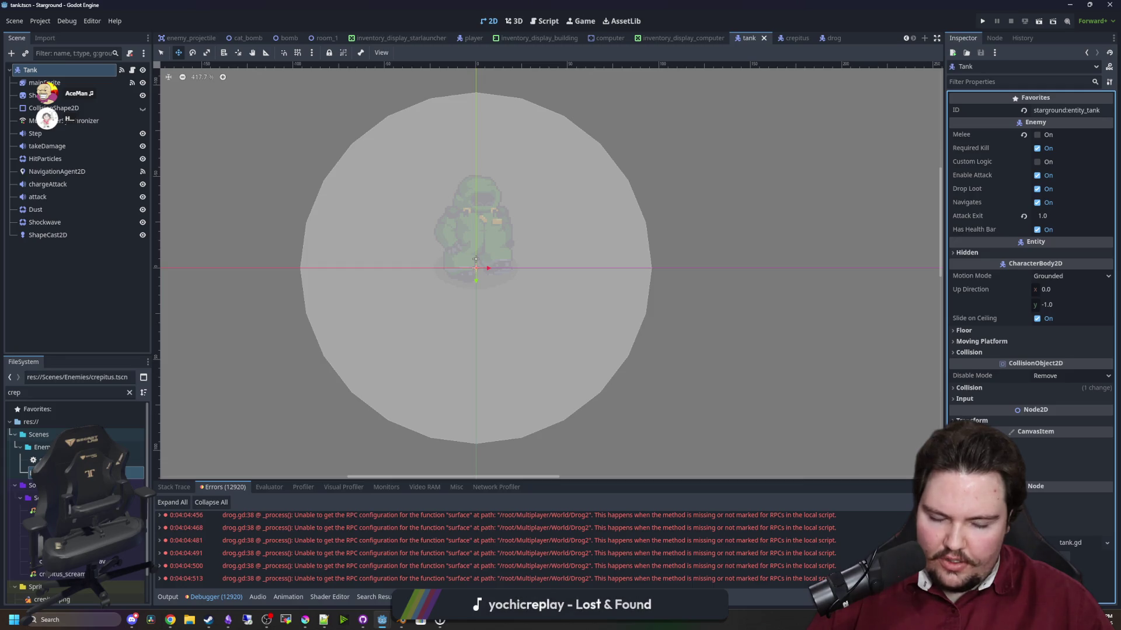
pyautogui.scroll(3, 564, 539)
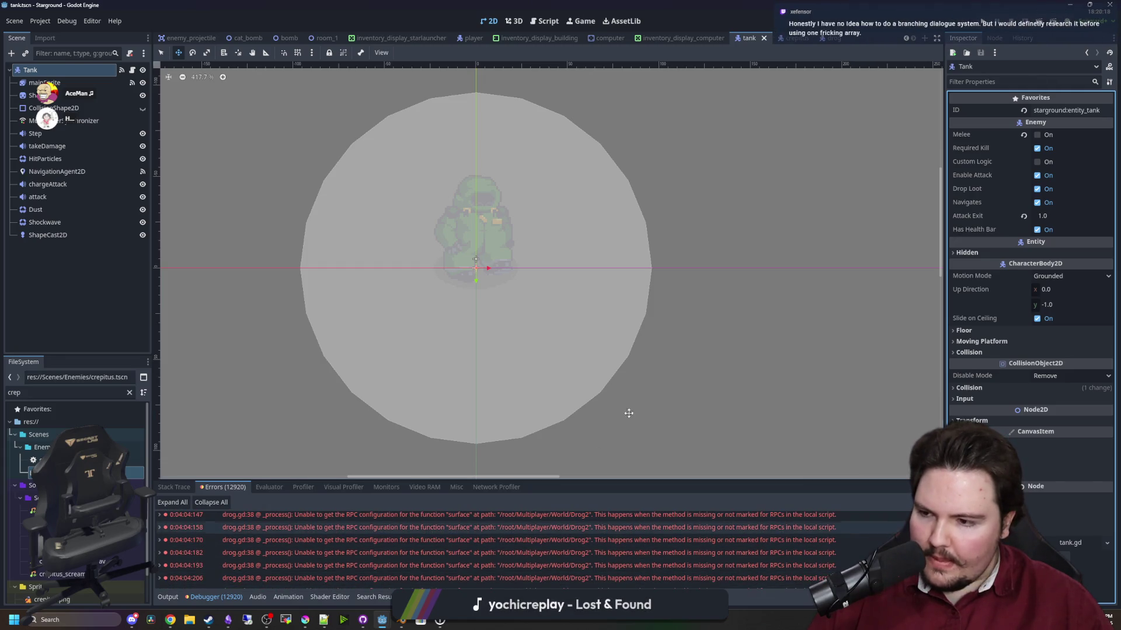
pyautogui.moveTo(585, 352); pyautogui.dragTo(594, 365)
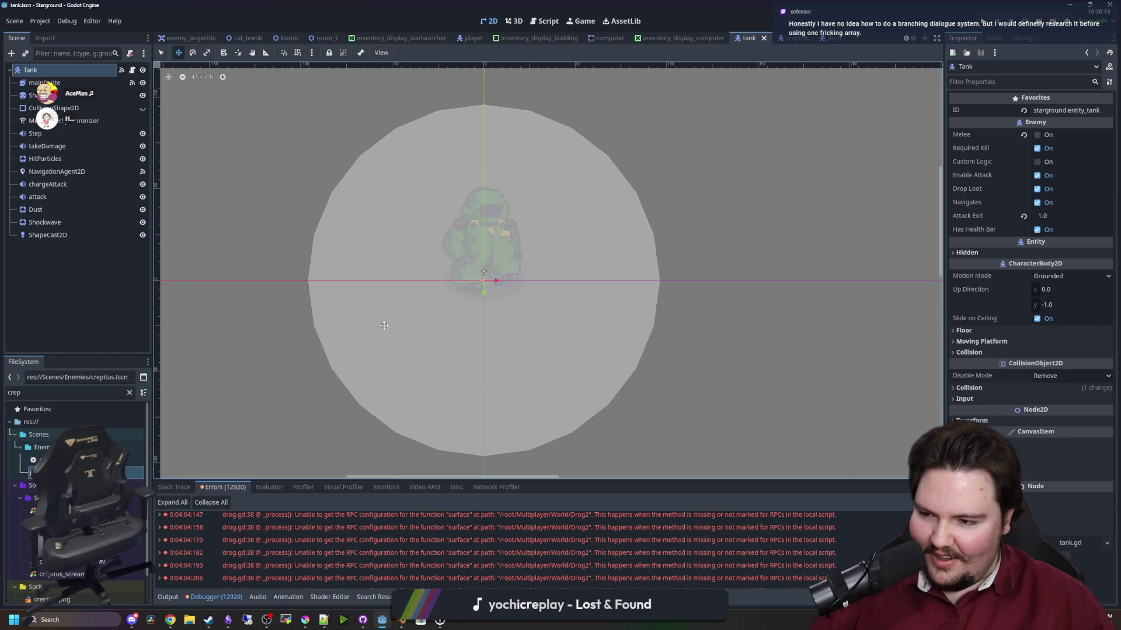
pyautogui.moveTo(423, 310); pyautogui.dragTo(428, 310)
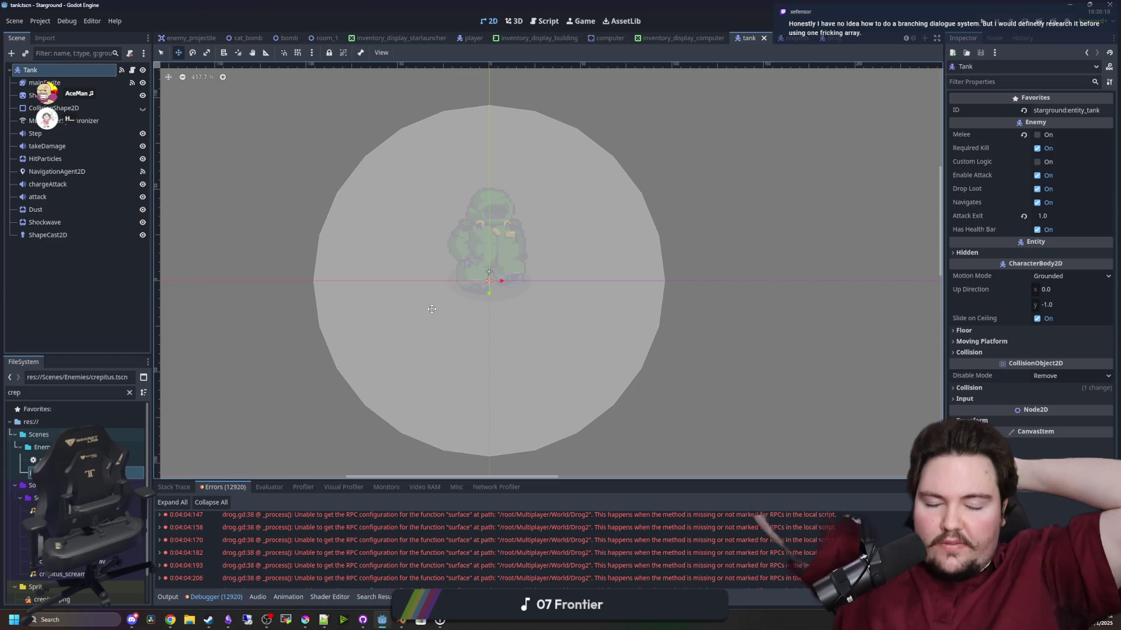
pyautogui.click(68, 324)
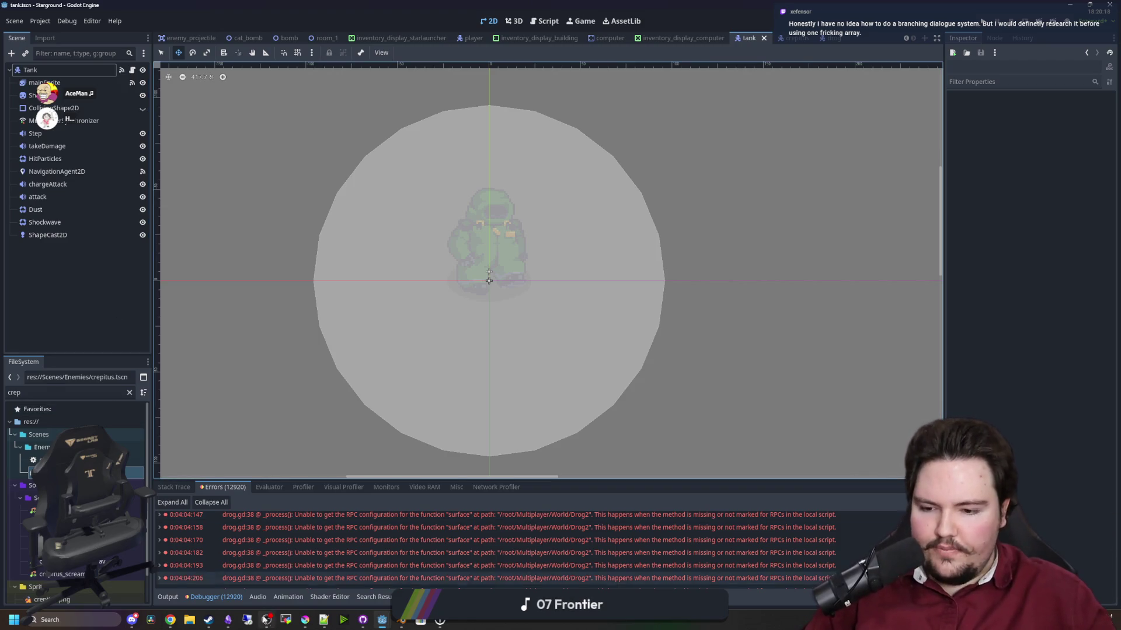
pyautogui.click(311, 618)
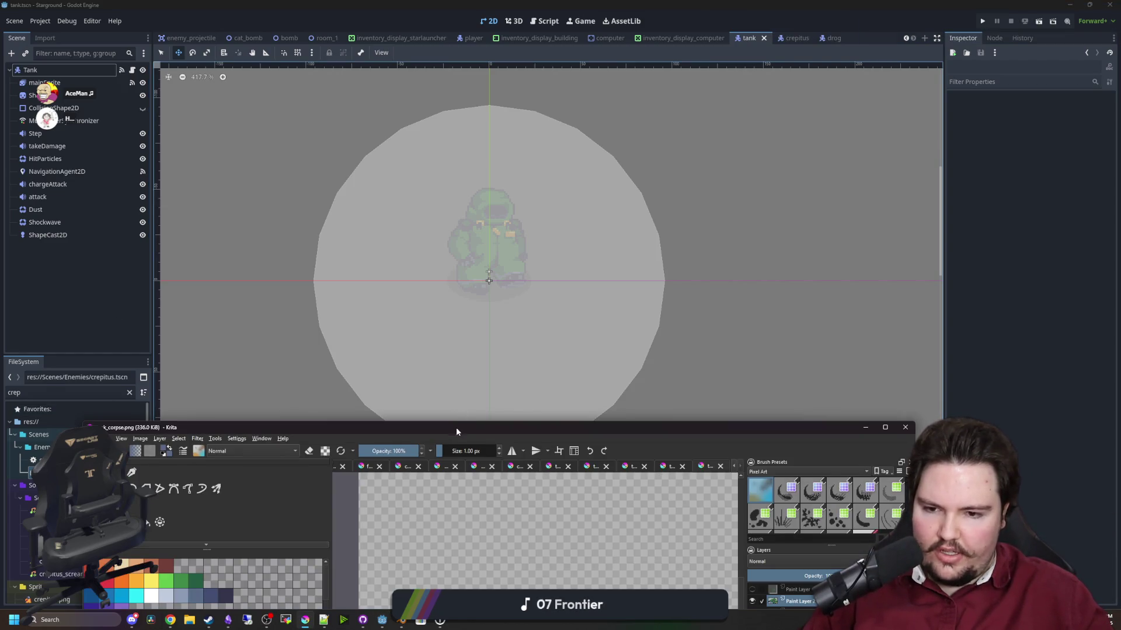
# Maximize Krita and switch to the fishboard.kra sketch board.
pyautogui.doubleClick(457, 432)
pyautogui.hotkey('ctrl', 'Tab')
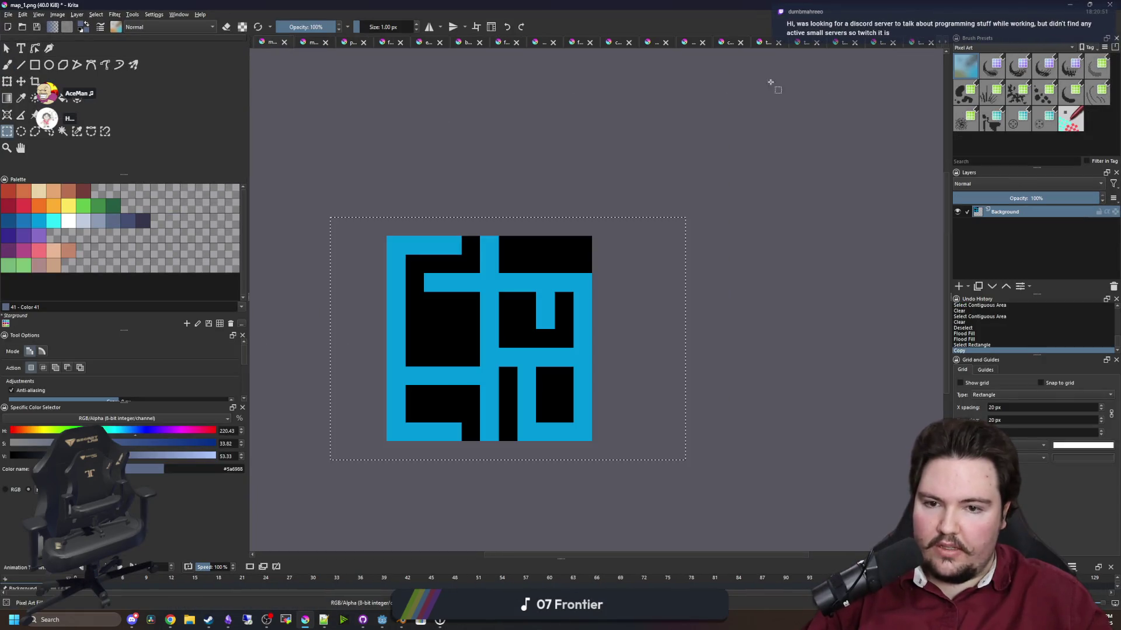
pyautogui.click(939, 47)
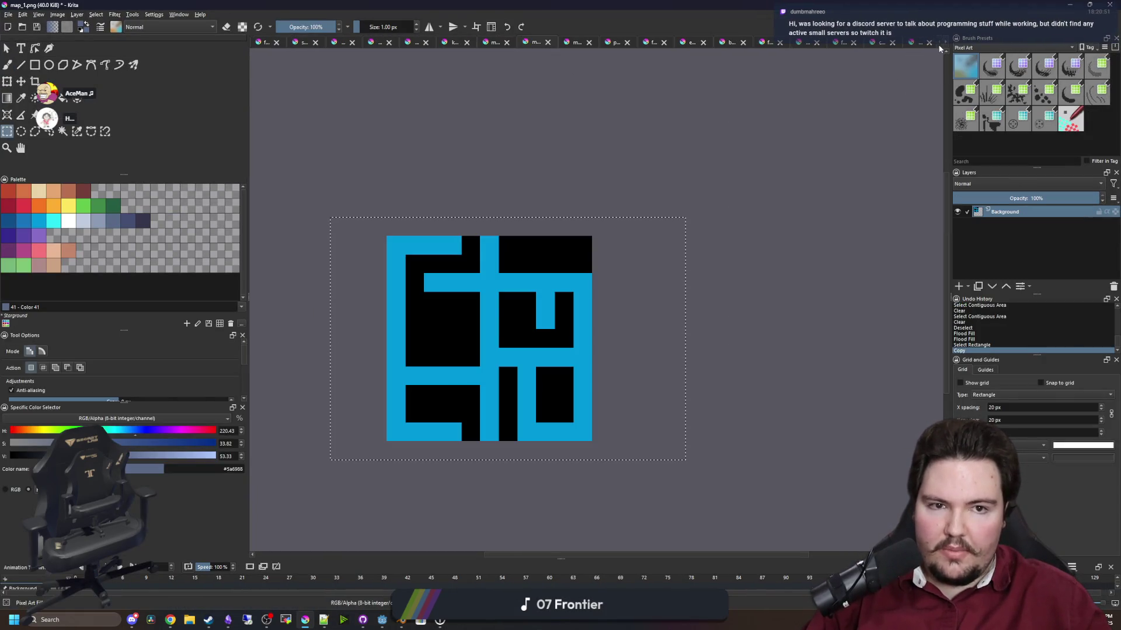
pyautogui.hotkey('ctrl', 'Tab')
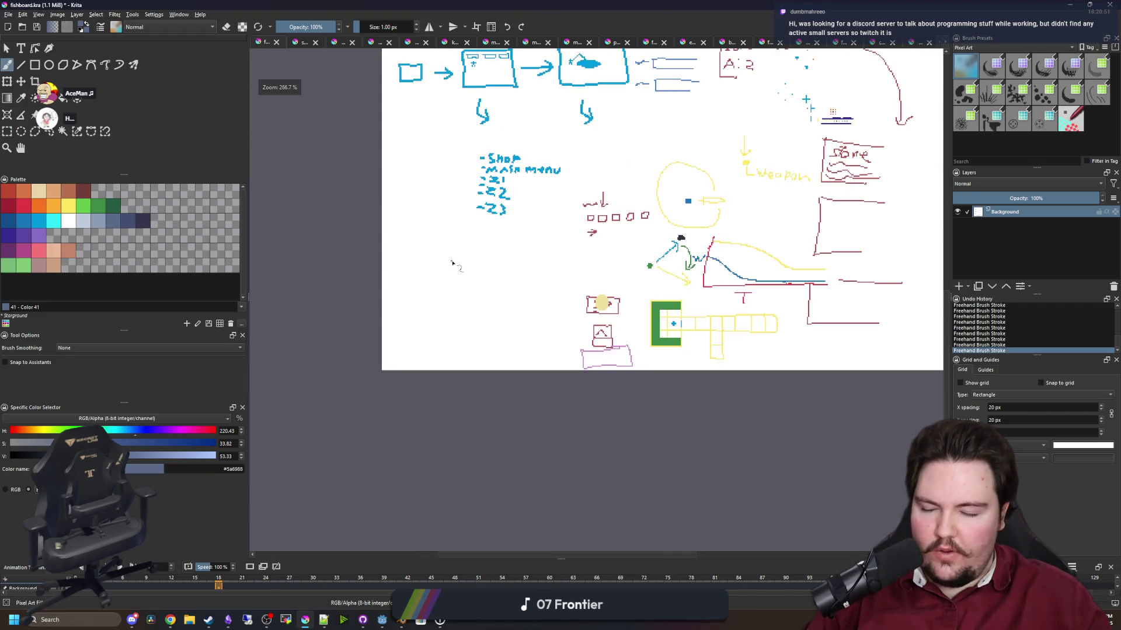
# Pick orange (#feae34) from the Palette docker as the painting colour.
pyautogui.scroll(4, 453, 263)
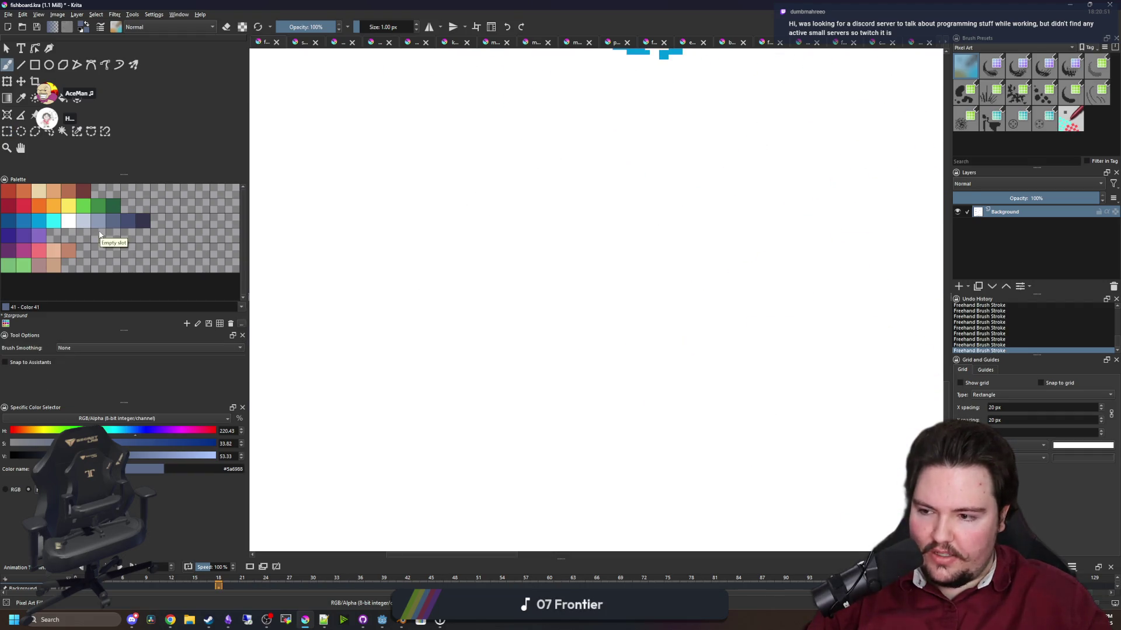
pyautogui.click(53, 206)
pyautogui.scroll(-4, 453, 297)
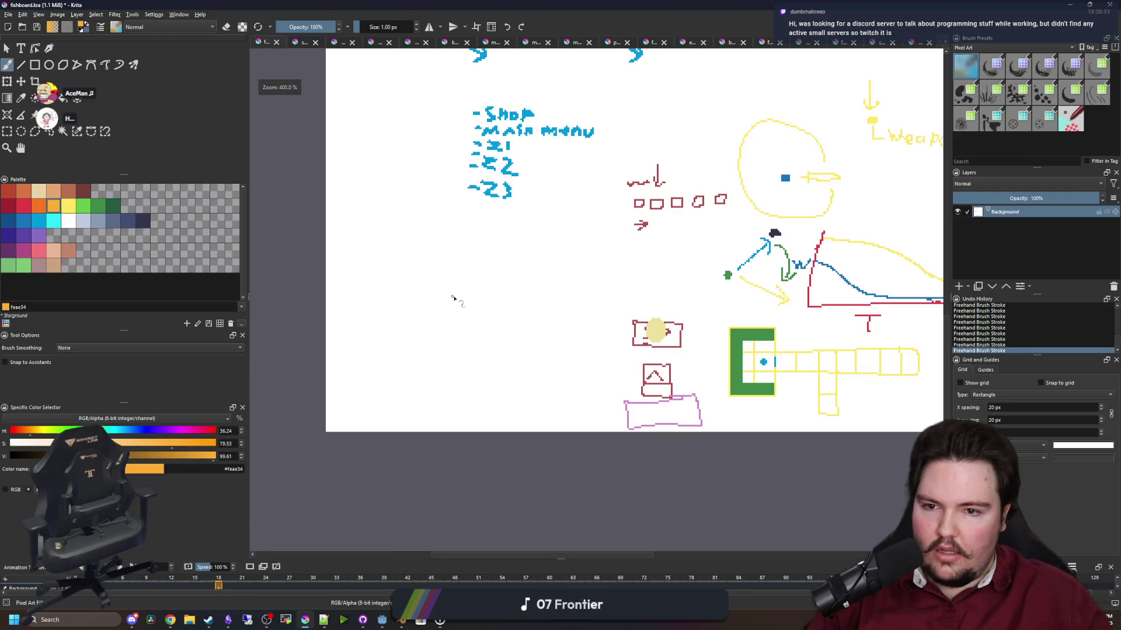
pyautogui.scroll(3, 443, 280)
pyautogui.scroll(-2, 454, 275)
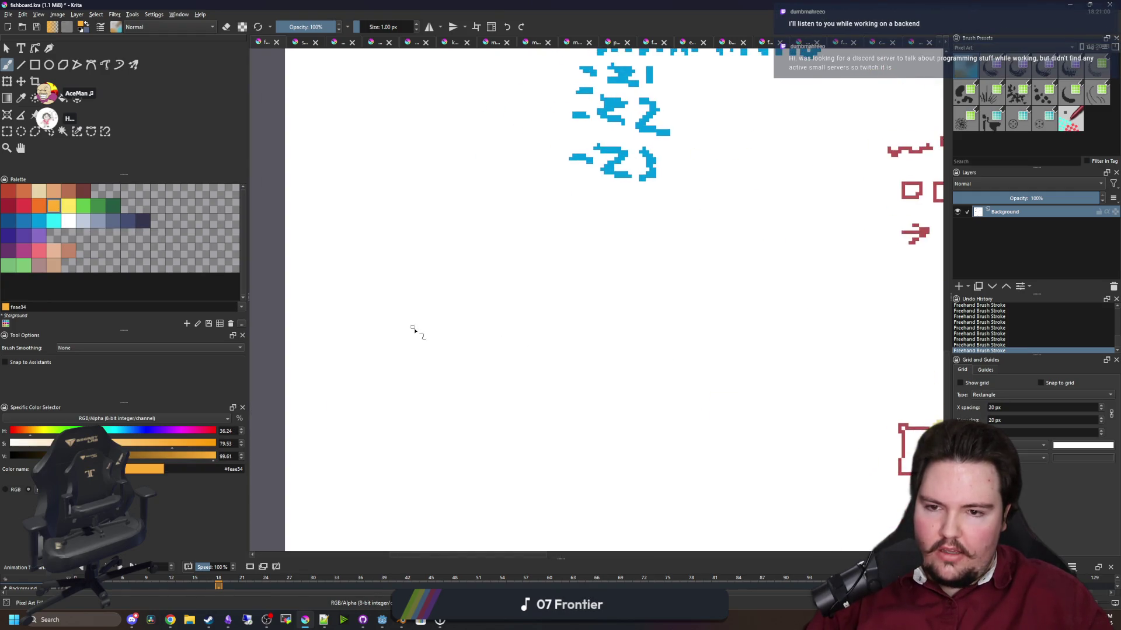
# Draw an orange bracket with top and bottom strokes on the board.
pyautogui.scroll(3, 415, 325)
pyautogui.moveTo(343, 253); pyautogui.dragTo(439, 360)
pyautogui.moveTo(374, 243); pyautogui.dragTo(447, 244)
pyautogui.scroll(-3, 408, 343)
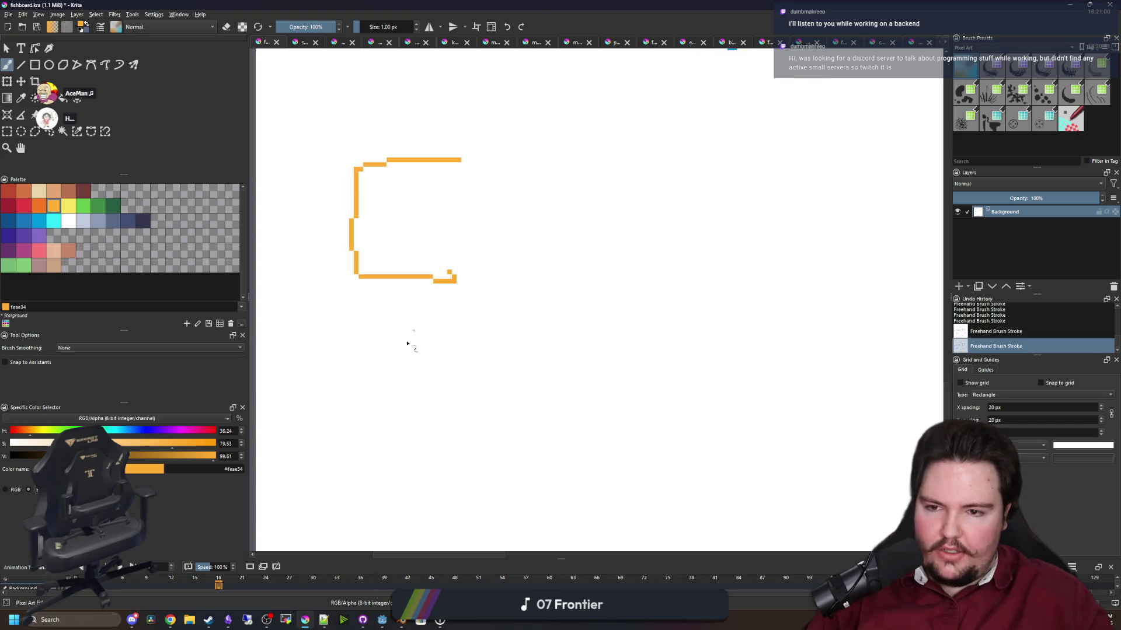
pyautogui.moveTo(374, 347); pyautogui.dragTo(451, 342)
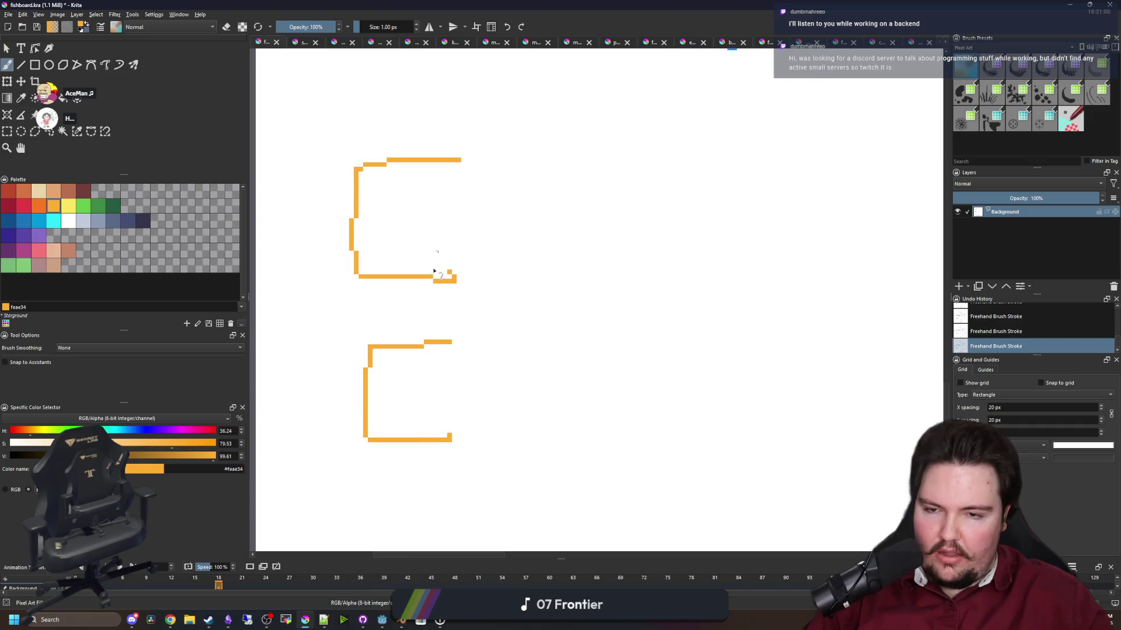
pyautogui.scroll(2, 408, 266)
# Draw an orange line inside the upper bracket.
pyautogui.moveTo(342, 236); pyautogui.dragTo(551, 262)
pyautogui.scroll(-3, 502, 303)
pyautogui.scroll(2, 447, 315)
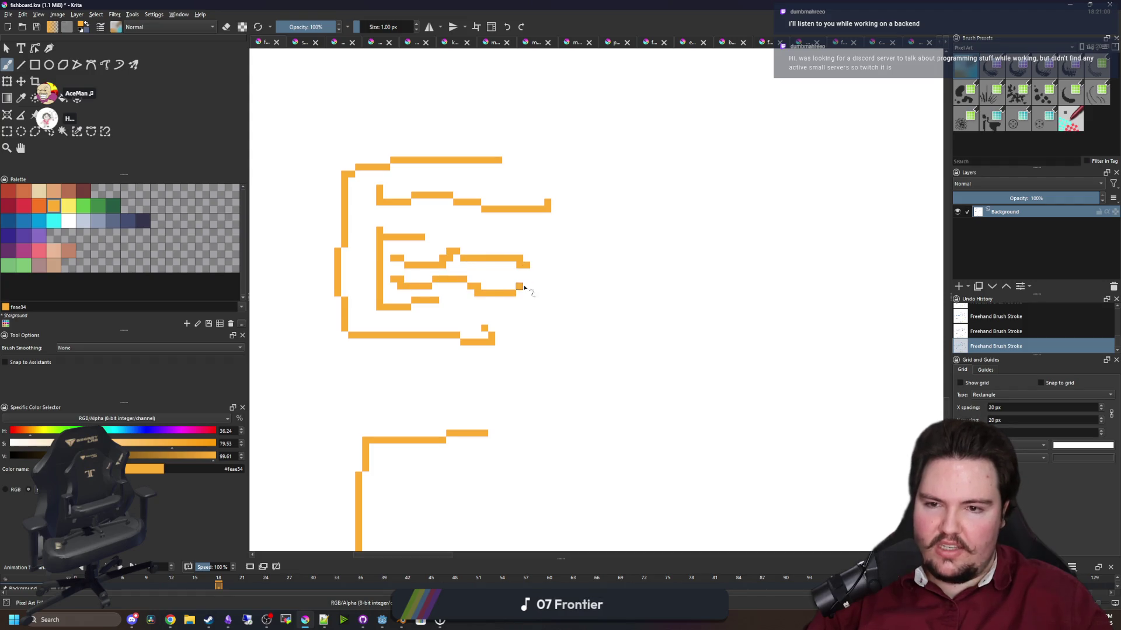
pyautogui.scroll(-2, 416, 247)
pyautogui.scroll(3, 441, 264)
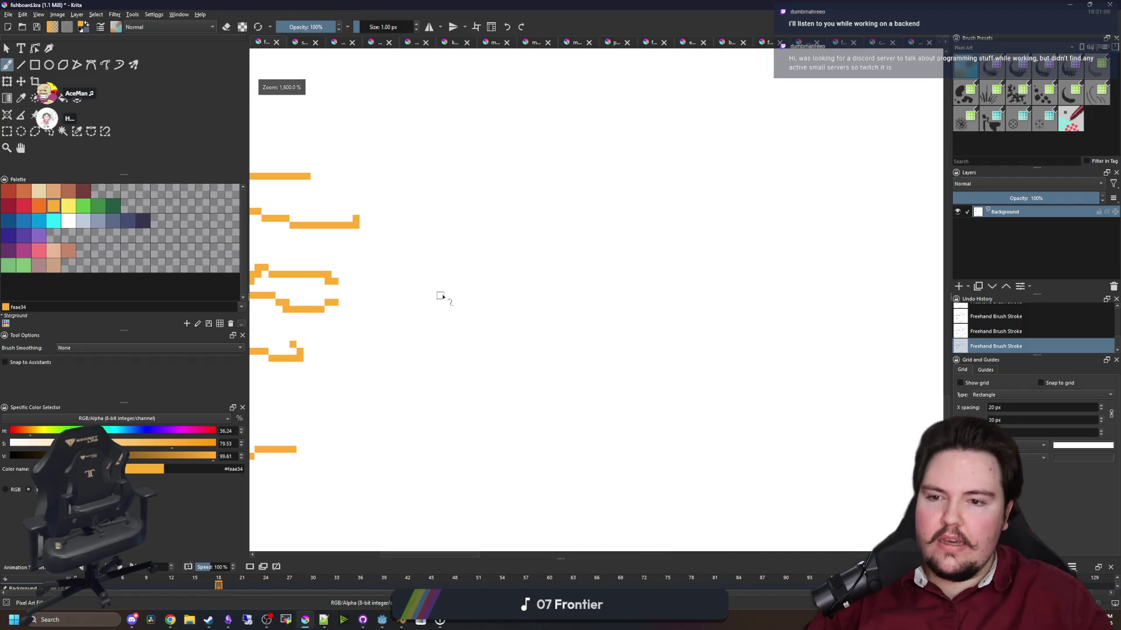
# Draw a horizontal bar with an arrowhead at its right end.
pyautogui.moveTo(376, 275); pyautogui.dragTo(433, 275)
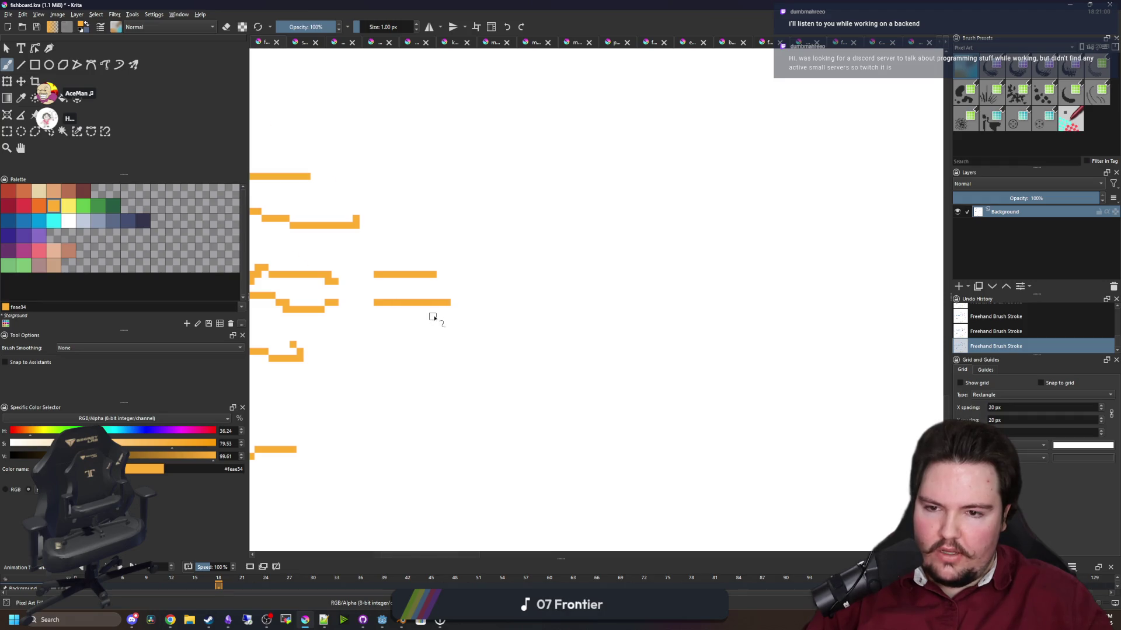
pyautogui.scroll(2, 432, 317)
pyautogui.moveTo(447, 332); pyautogui.dragTo(443, 252)
pyautogui.scroll(-5, 403, 239)
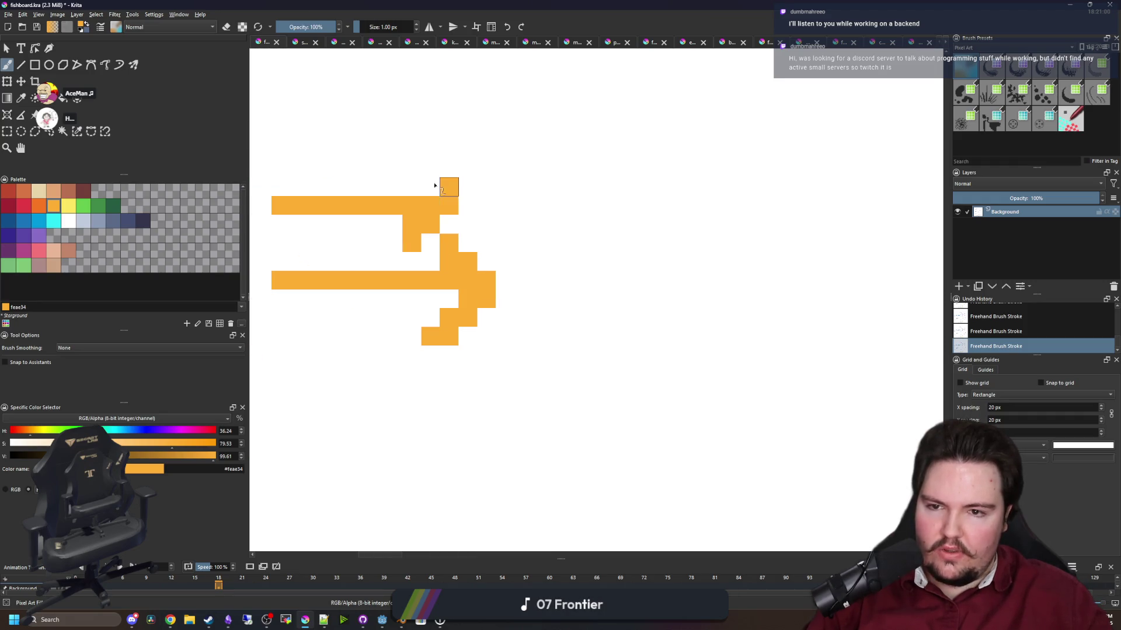
# Draw a wavy orange line after the arrow.
pyautogui.moveTo(495, 314); pyautogui.dragTo(570, 307)
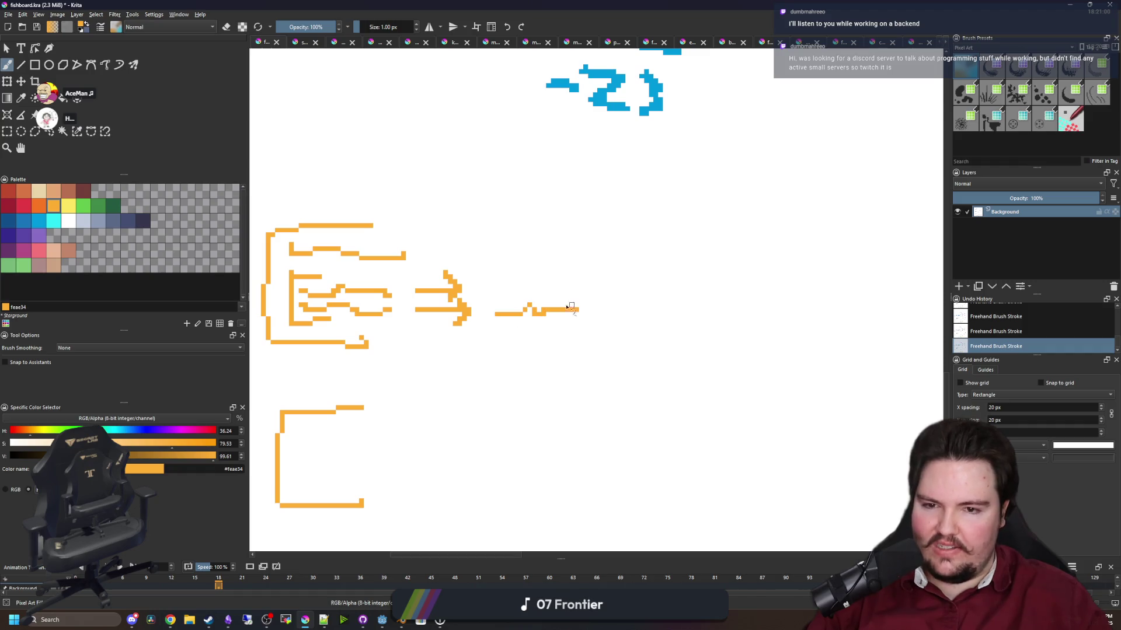
pyautogui.scroll(-5, 459, 350)
pyautogui.scroll(4, 458, 359)
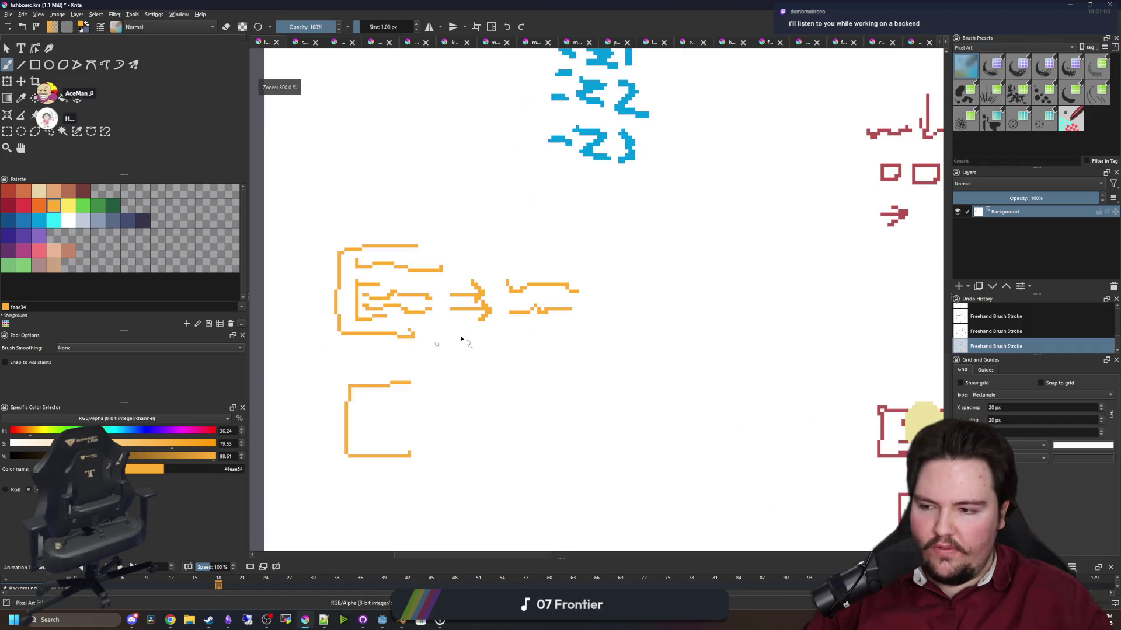
pyautogui.scroll(-5, 402, 310)
pyautogui.scroll(8, 586, 255)
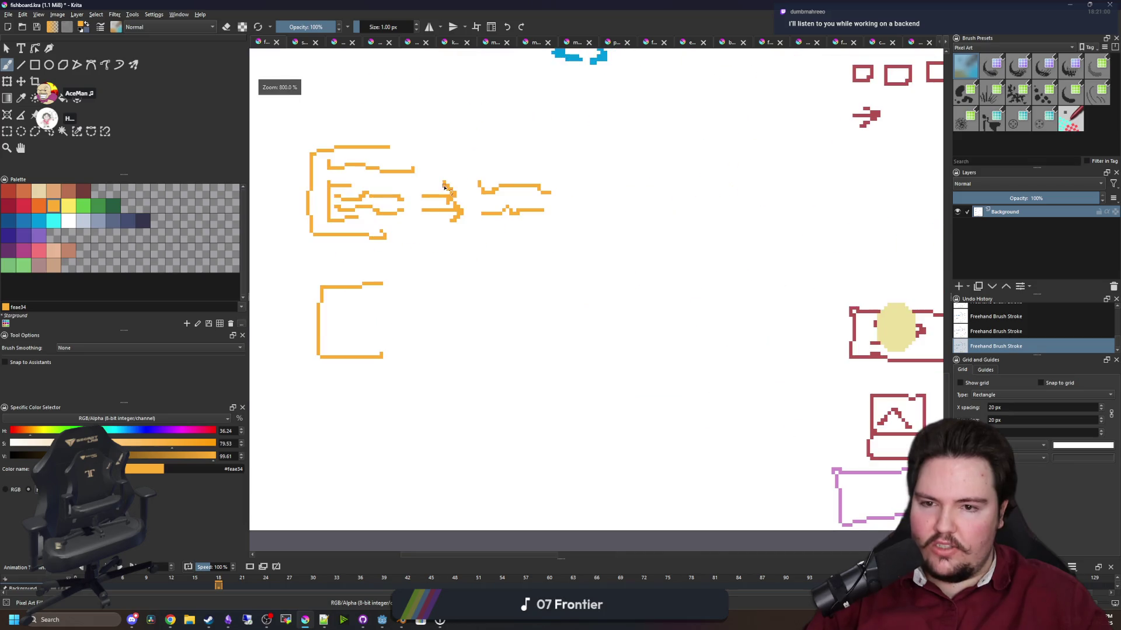
pyautogui.scroll(-3, 586, 255)
pyautogui.scroll(-3, 513, 305)
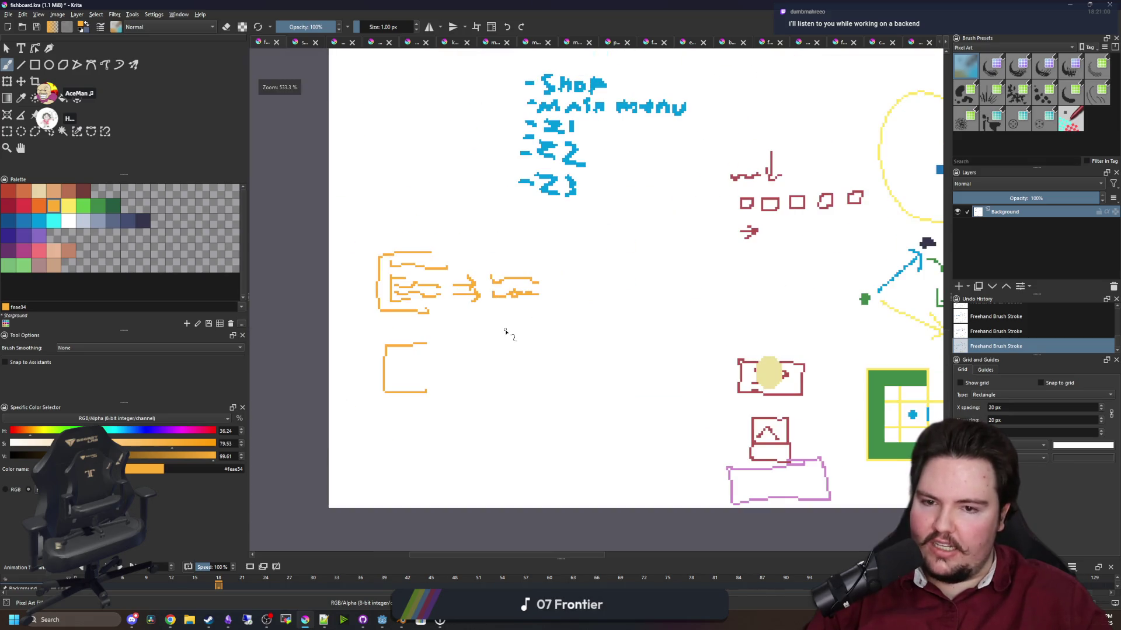
# Undo the last orange brush stroke with Ctrl+Z.
pyautogui.hotkey('ctrl', 'z')
pyautogui.scroll(1, 448, 292)
pyautogui.scroll(-3, 327, 232)
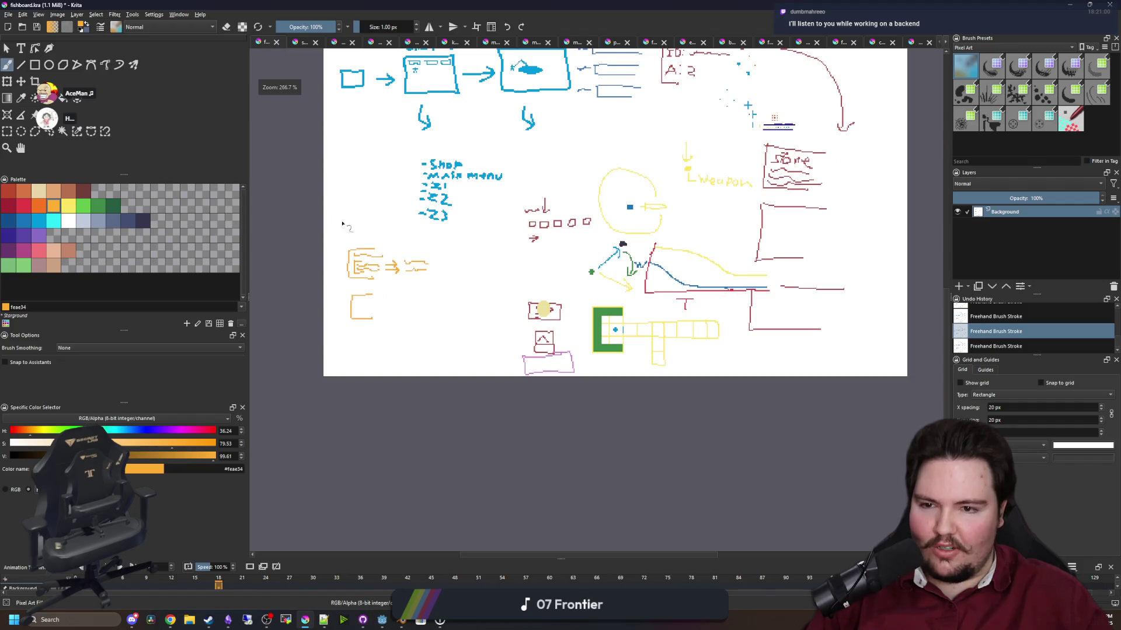
pyautogui.scroll(2, 355, 251)
pyautogui.scroll(3, 365, 352)
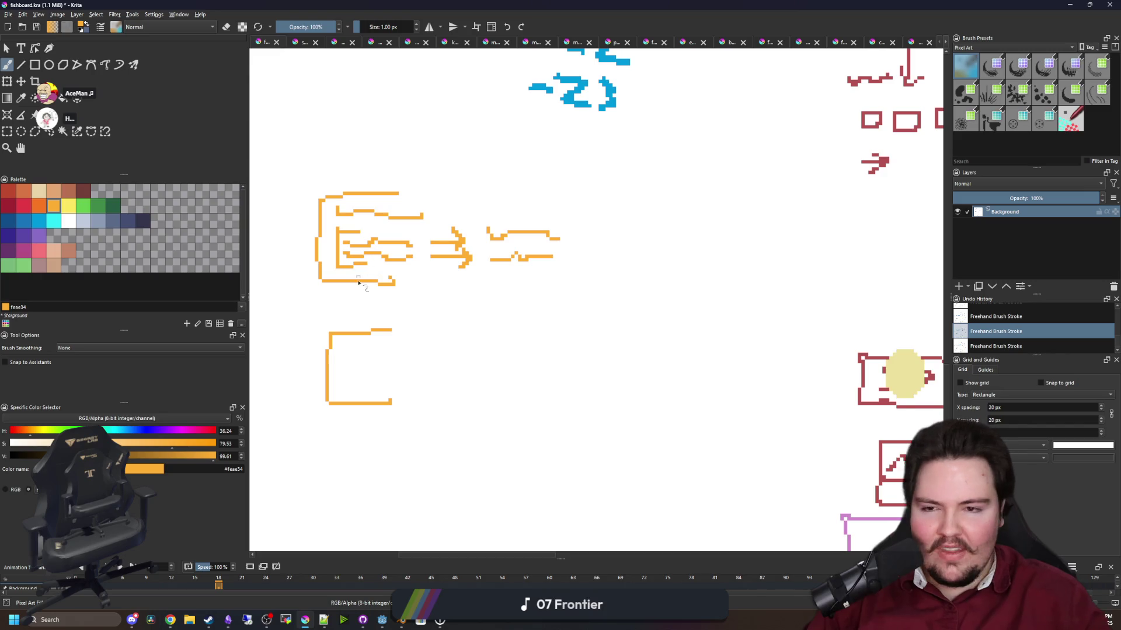
pyautogui.scroll(2, 359, 283)
# Zoom around the board to review the sketch, then minimize Krita.
pyautogui.scroll(-2, 367, 337)
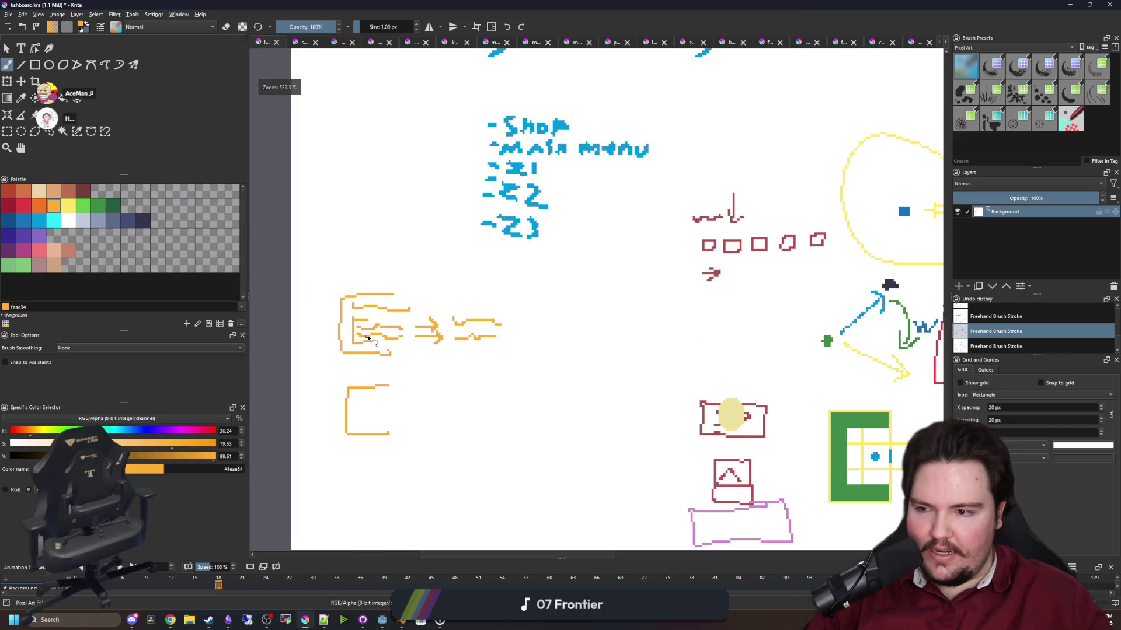
pyautogui.scroll(3, 367, 338)
pyautogui.scroll(-3, 378, 302)
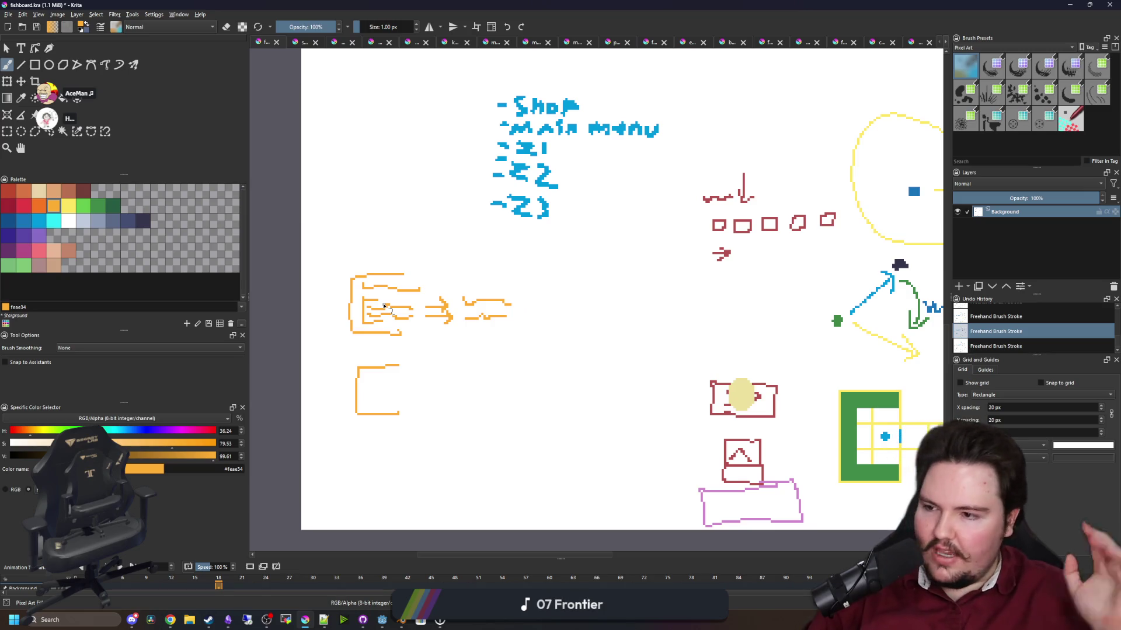
pyautogui.scroll(3, 425, 315)
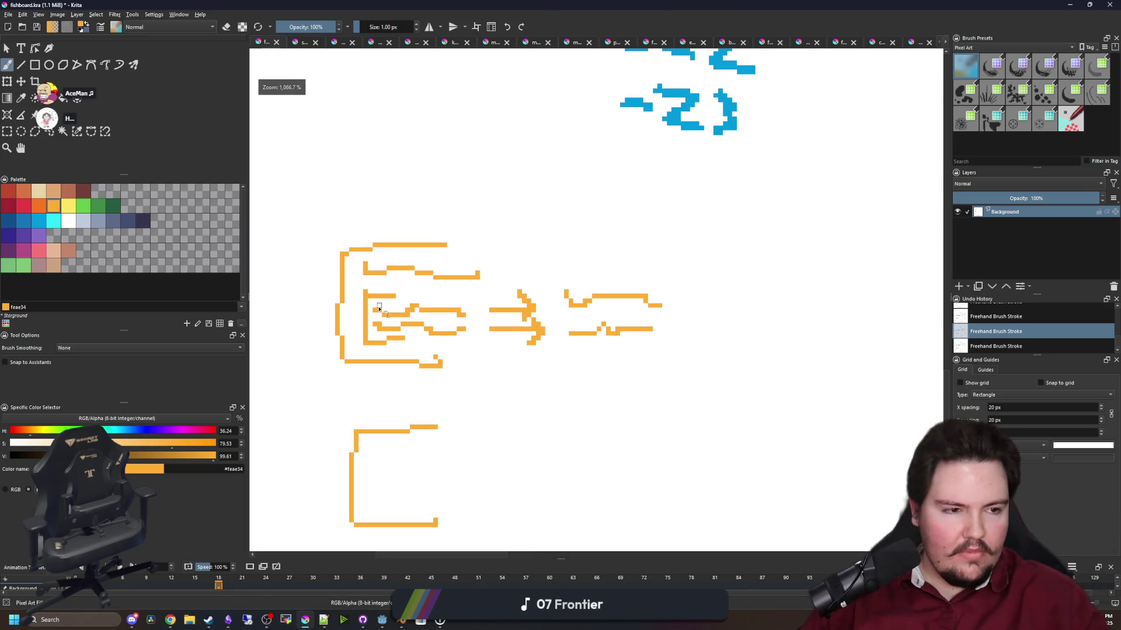
pyautogui.scroll(-4, 379, 310)
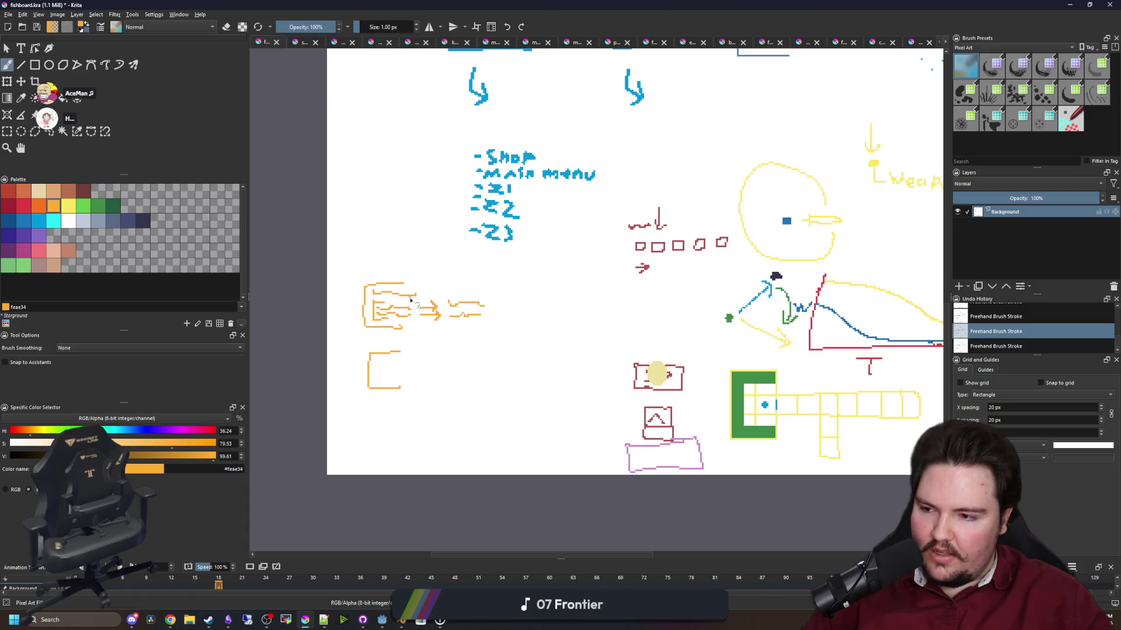
pyautogui.scroll(2, 435, 323)
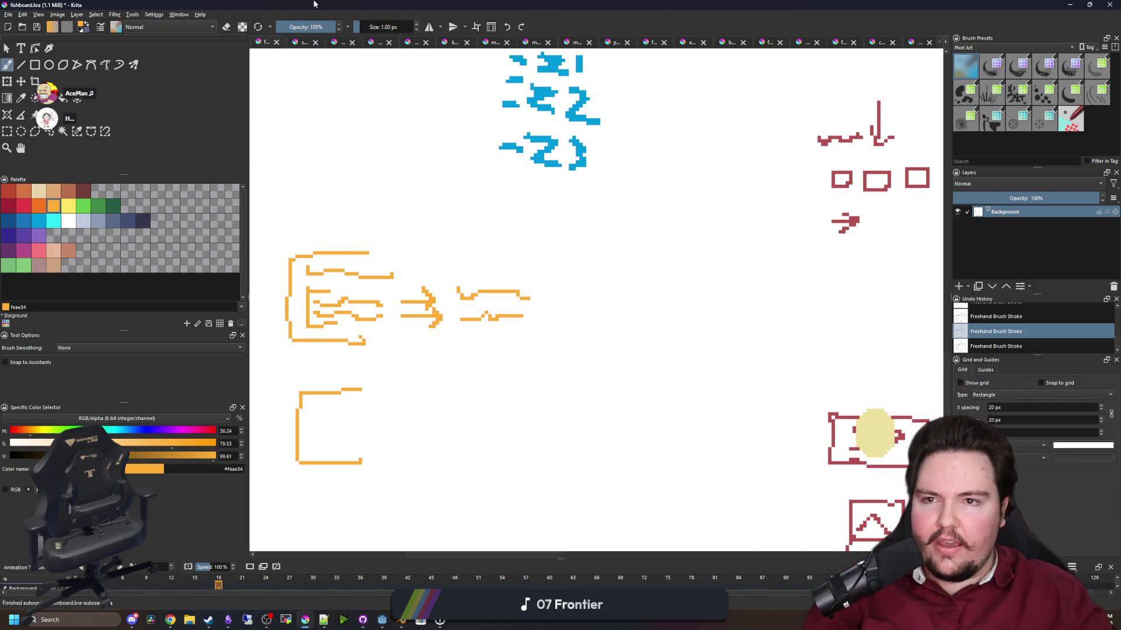
pyautogui.press('super+Down')
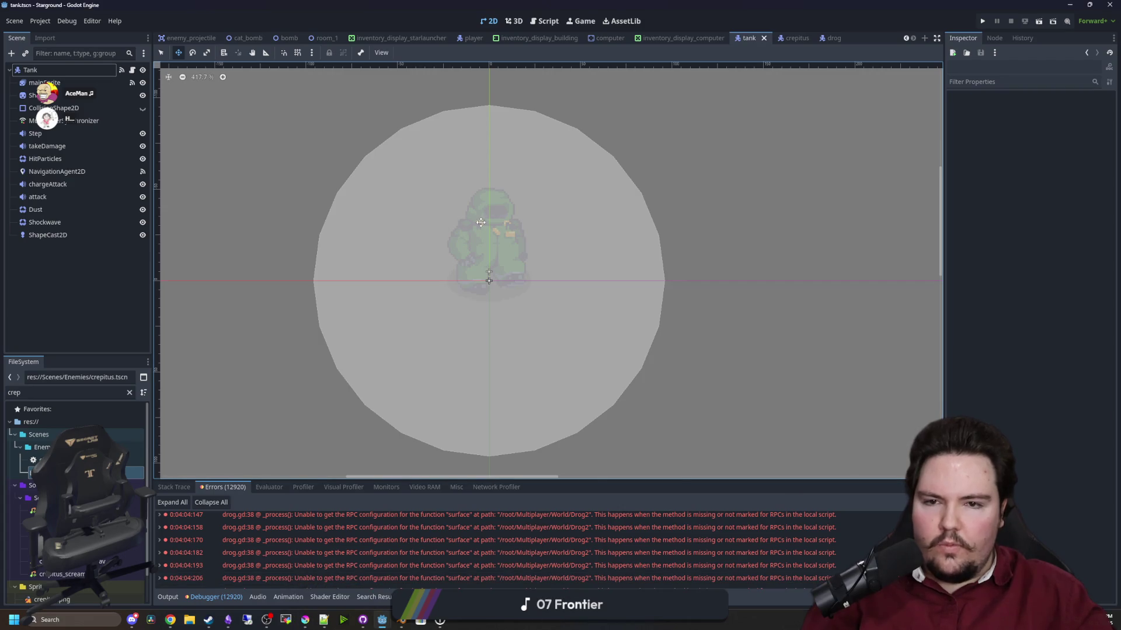
# Zoom in on the tank, then select mainSprite and the Tank root node to show its enemy properties.
pyautogui.scroll(2, 480, 222)
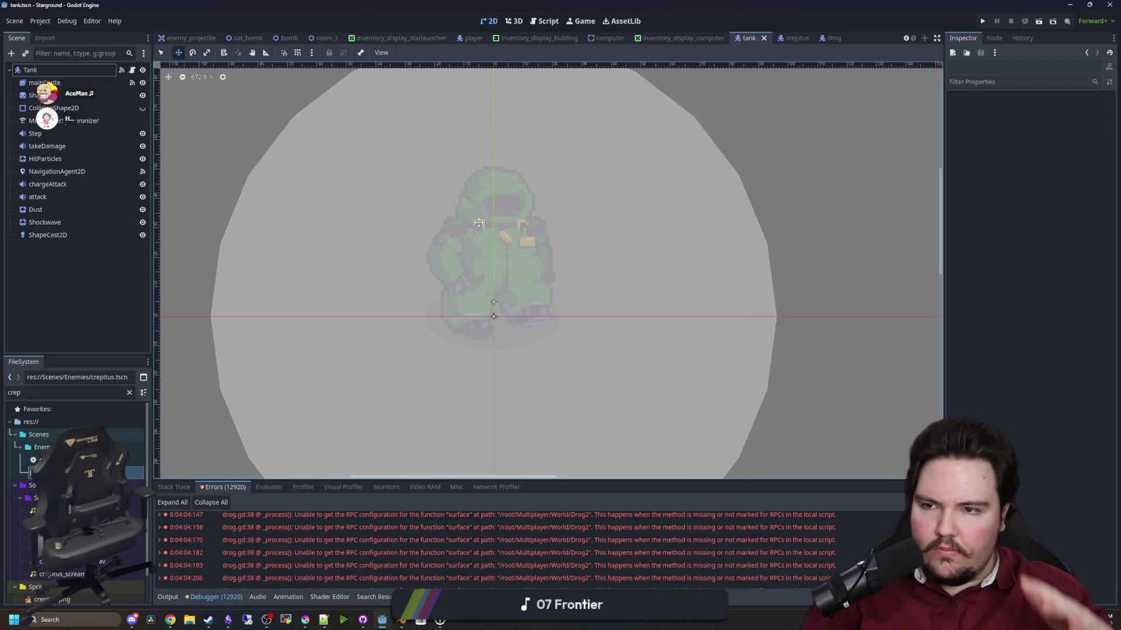
pyautogui.scroll(2, 483, 222)
pyautogui.scroll(2, 496, 234)
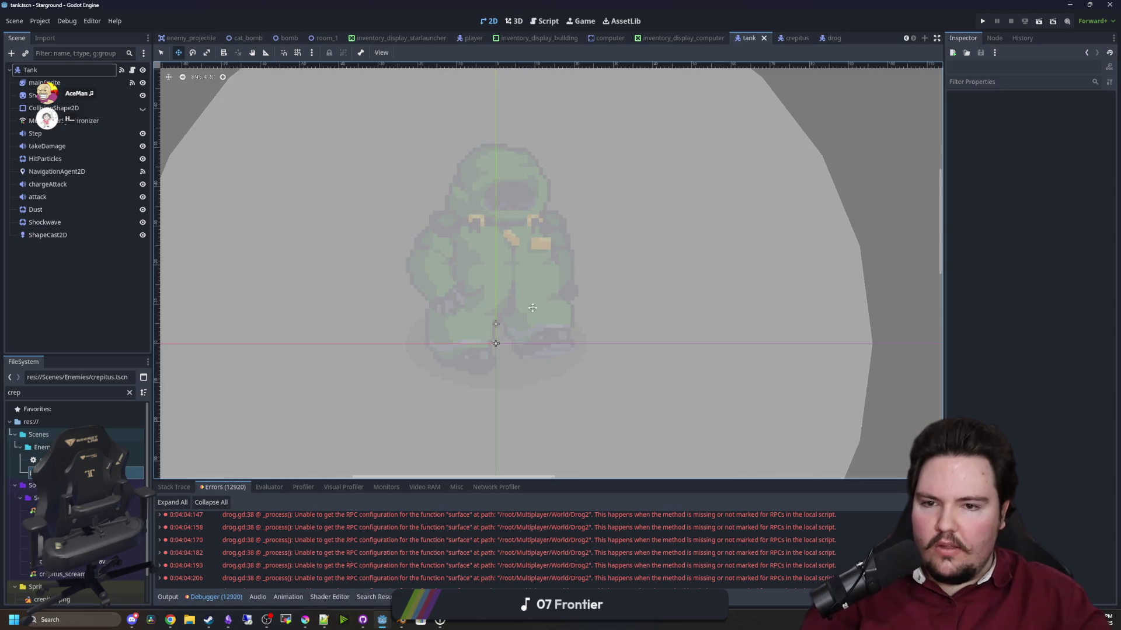
pyautogui.scroll(-5, 525, 263)
pyautogui.scroll(4, 555, 280)
pyautogui.scroll(-2, 555, 279)
pyautogui.scroll(1, 513, 263)
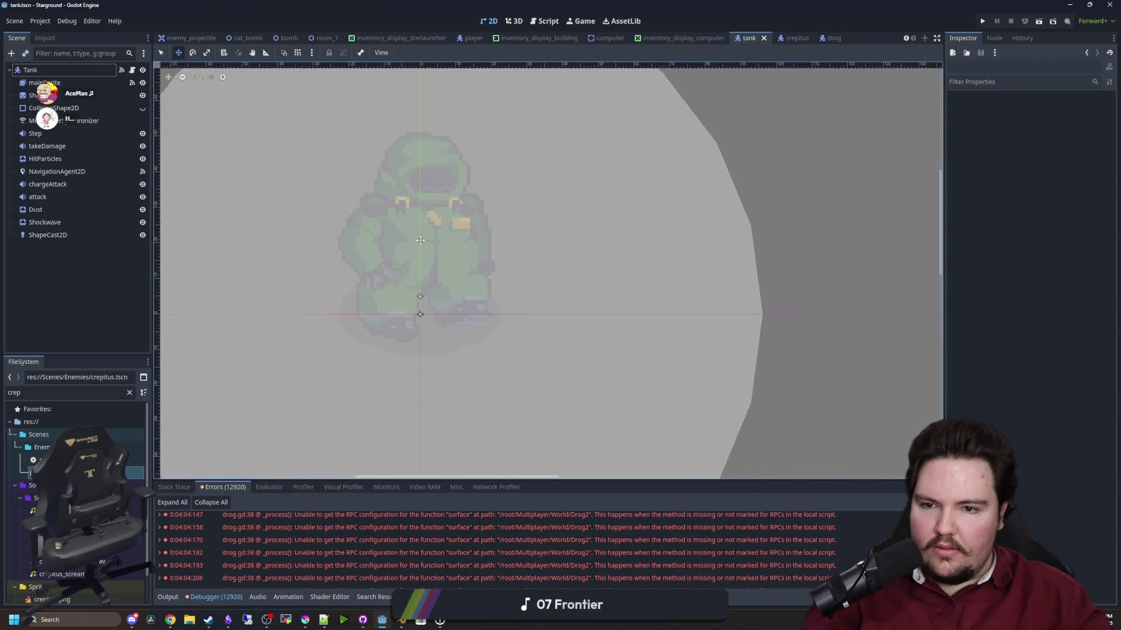
pyautogui.scroll(-2, 500, 256)
pyautogui.scroll(-1, 400, 249)
pyautogui.click(409, 245)
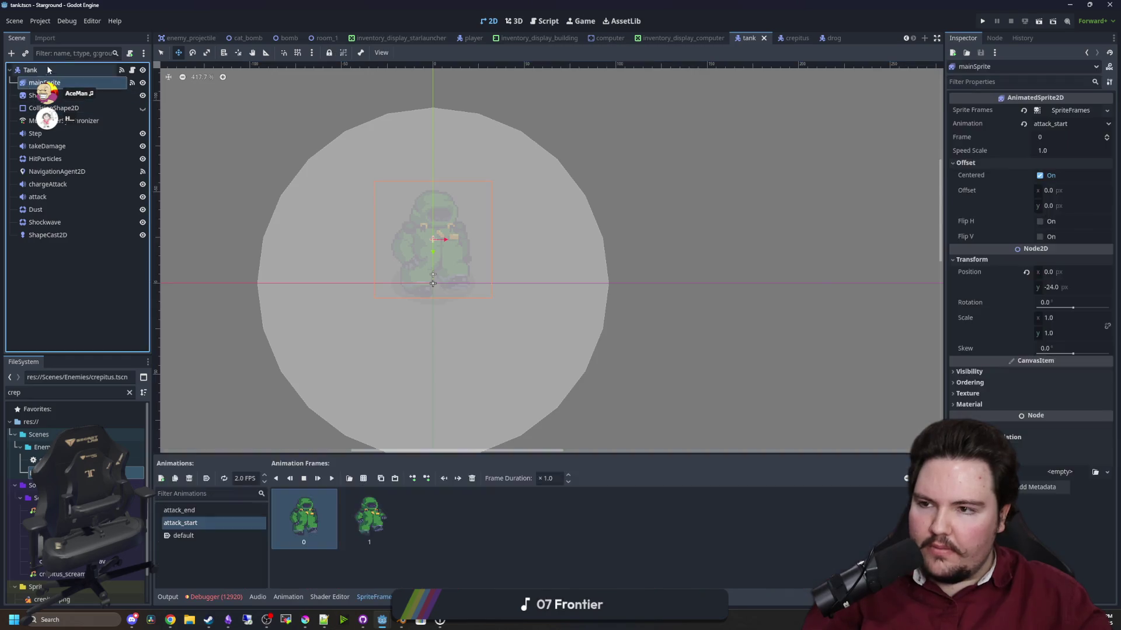
pyautogui.click(408, 245)
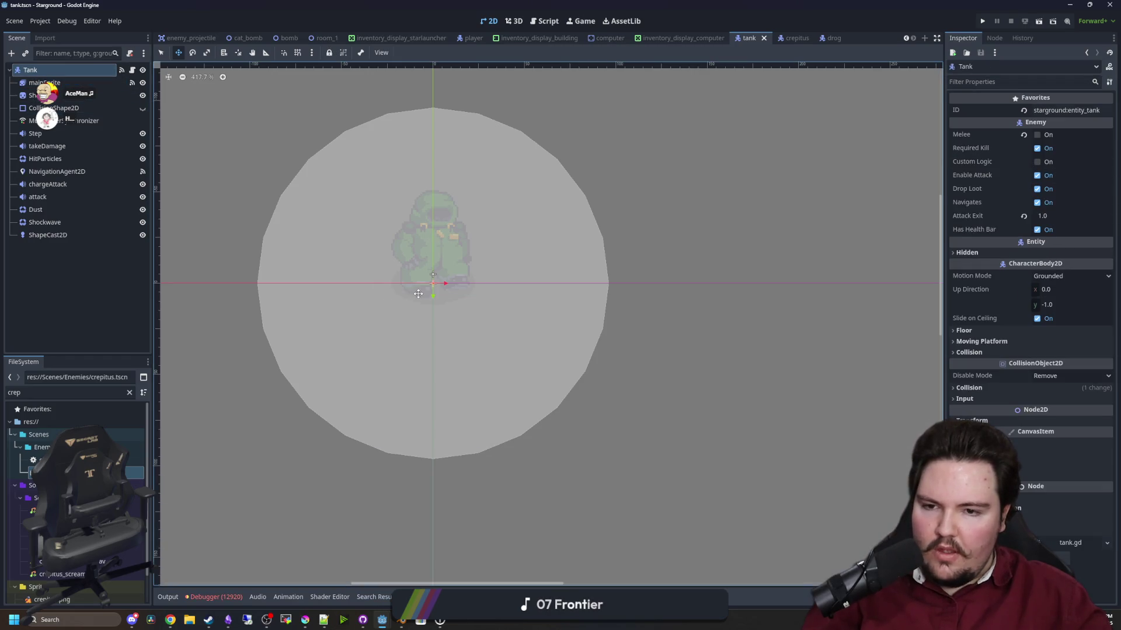
pyautogui.scroll(3, 386, 236)
pyautogui.scroll(2, 402, 235)
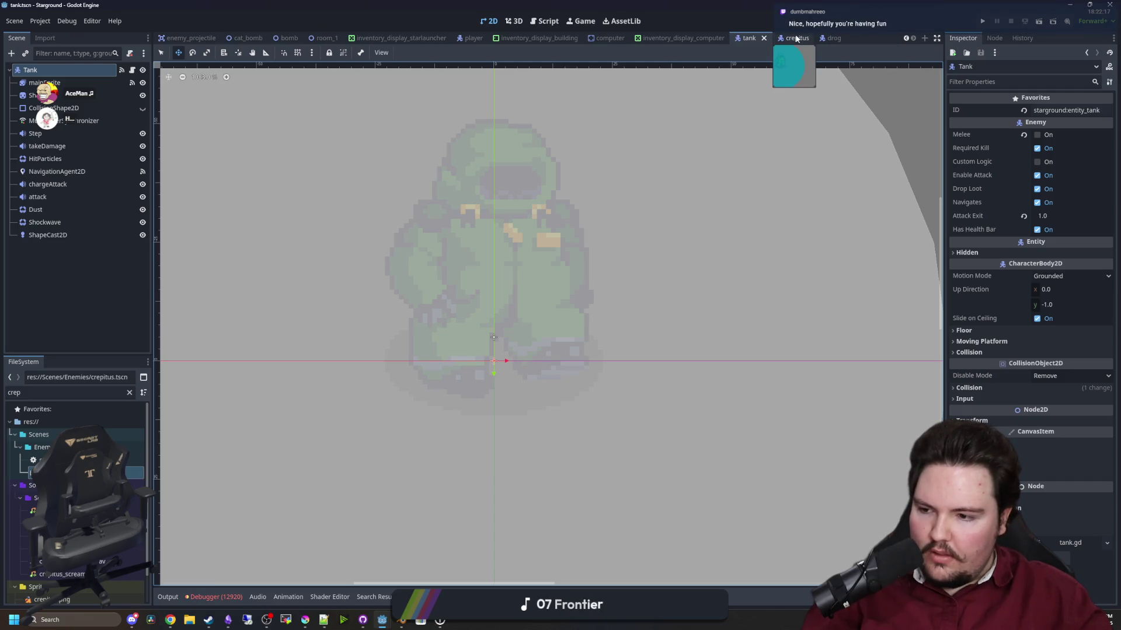
# Browse the crepitus, tank and inventory_display_computer scene tabs.
pyautogui.click(796, 38)
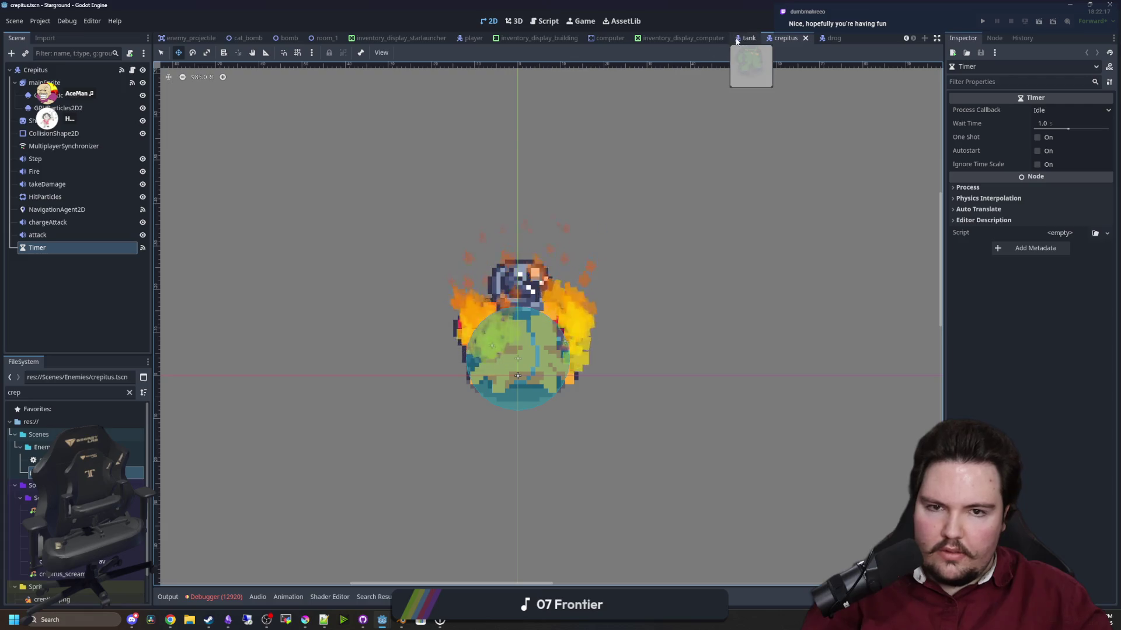
pyautogui.click(736, 39)
pyautogui.click(785, 39)
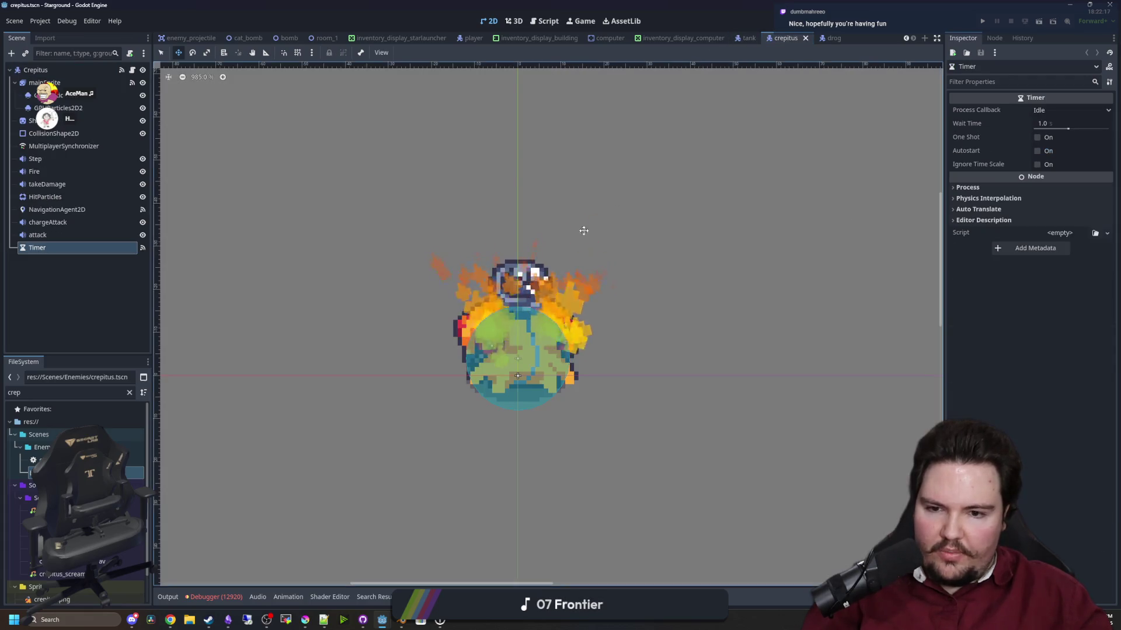
pyautogui.scroll(4, 536, 296)
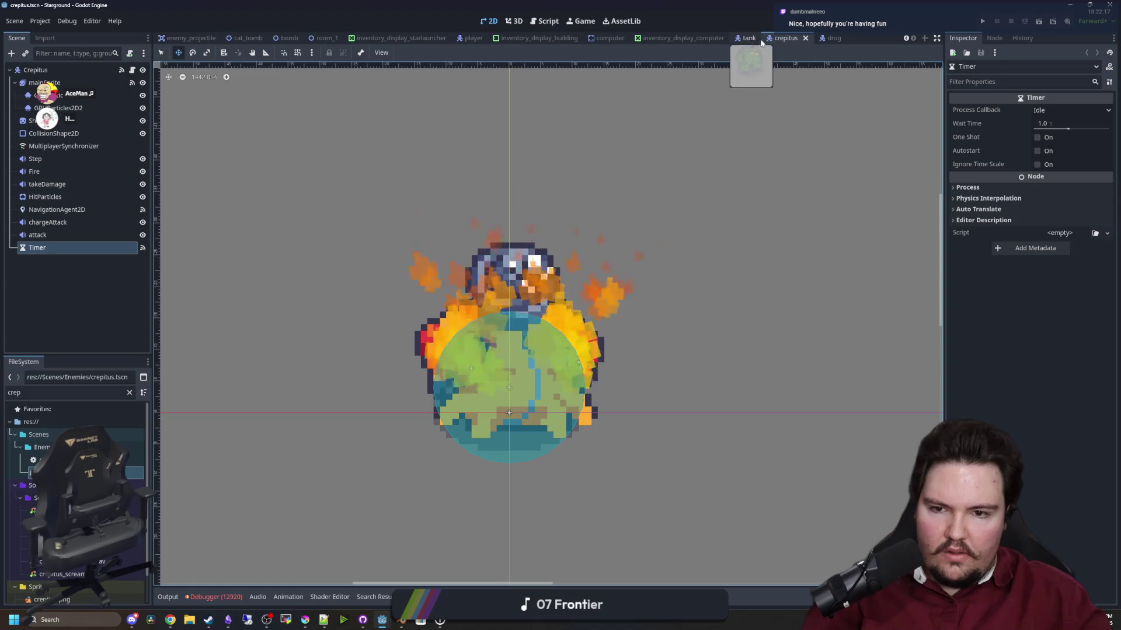
pyautogui.click(749, 38)
pyautogui.click(706, 37)
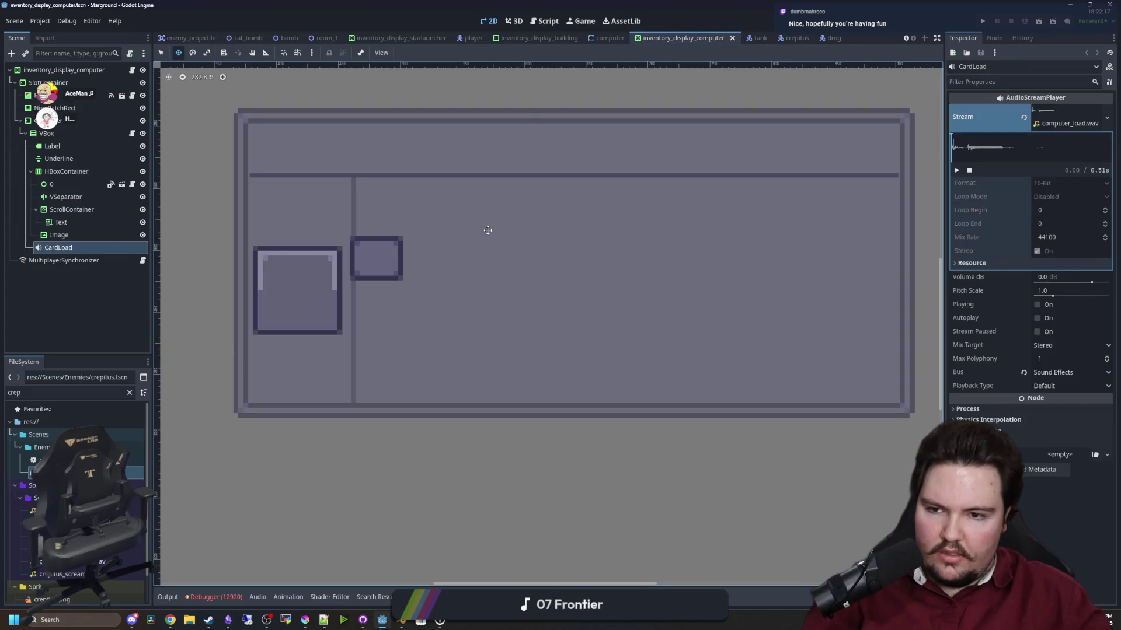
pyautogui.scroll(-10, 488, 230)
# Close inventory_display_computer, caligo_room_1 and calorus, then close all remaining scene tabs at once.
pyautogui.click(732, 38)
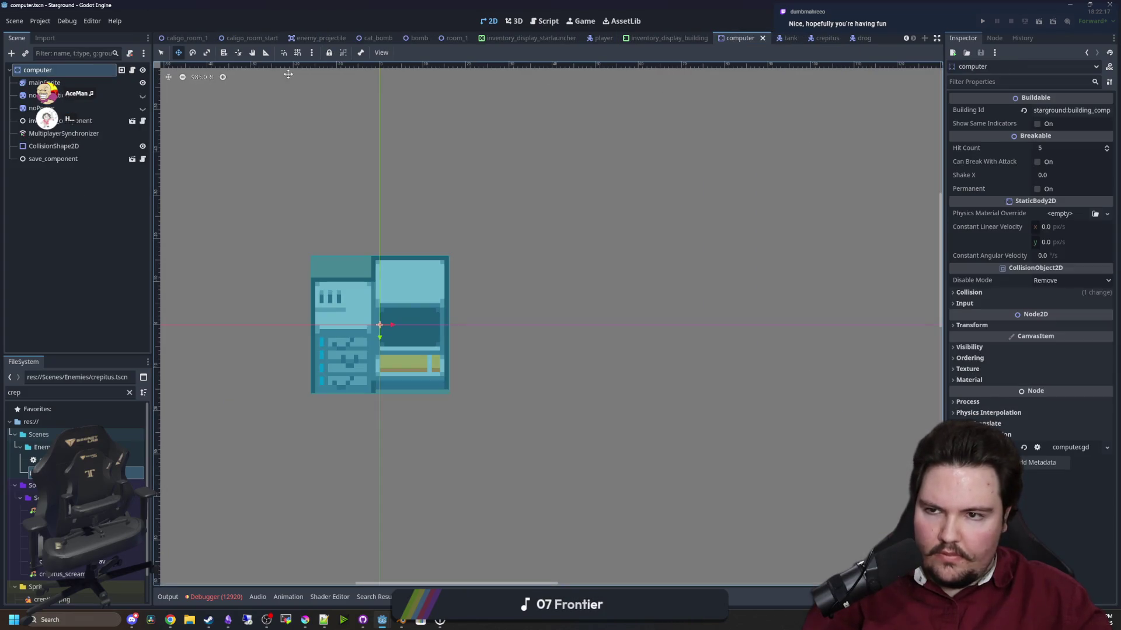
pyautogui.click(175, 38)
pyautogui.click(216, 38)
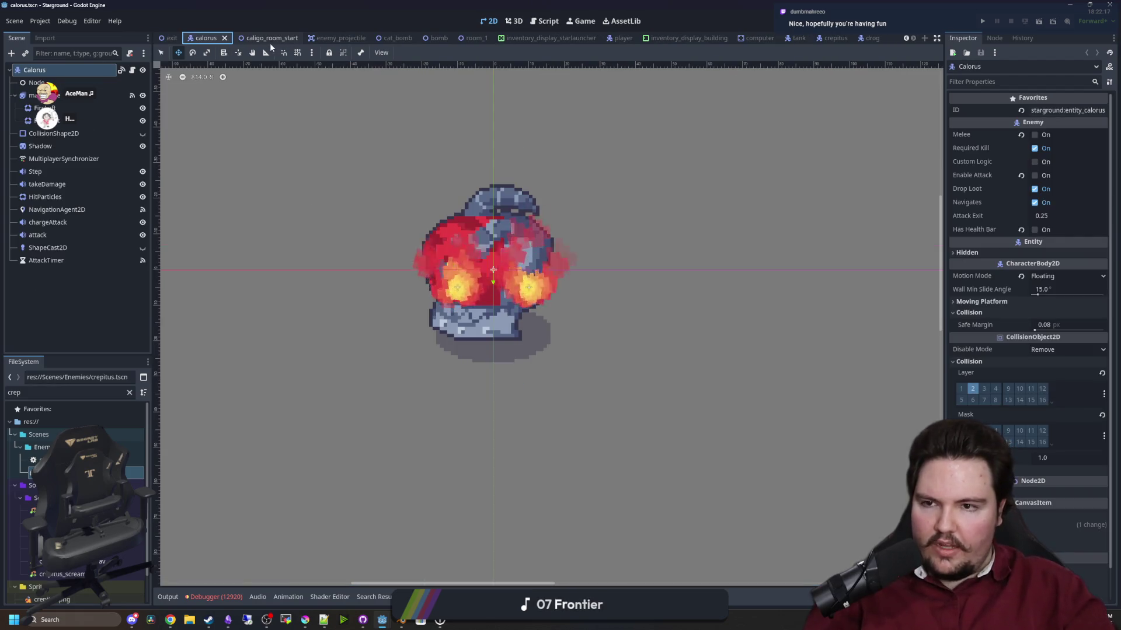
pyautogui.hotkey('ctrl', 'shift', 'w')
pyautogui.click(303, 42)
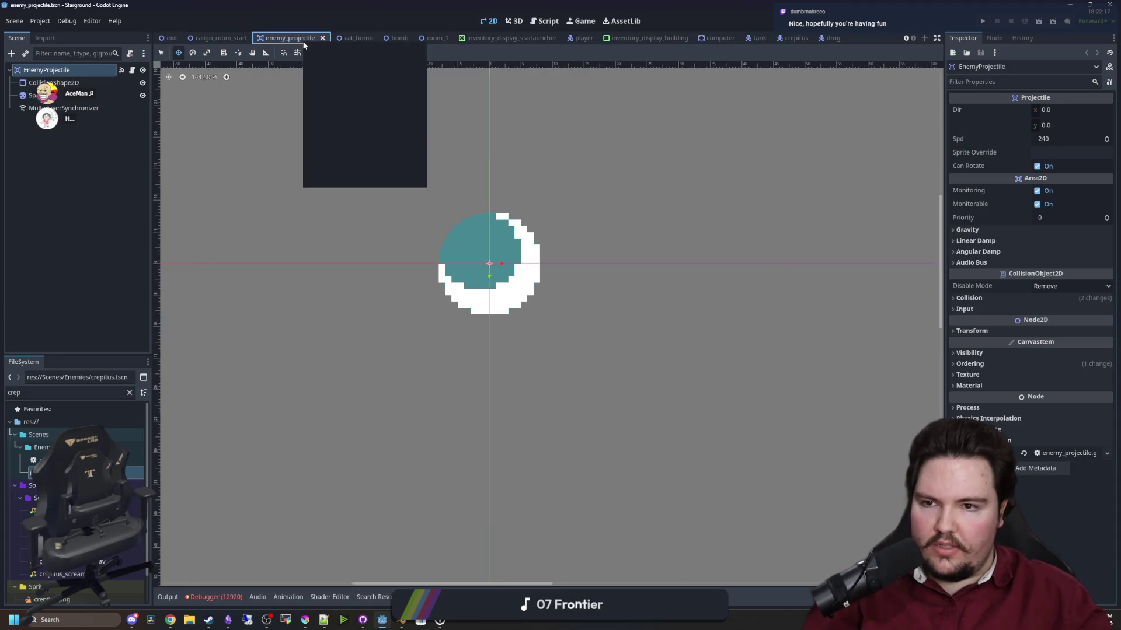
pyautogui.rightClick(304, 42)
pyautogui.click(327, 182)
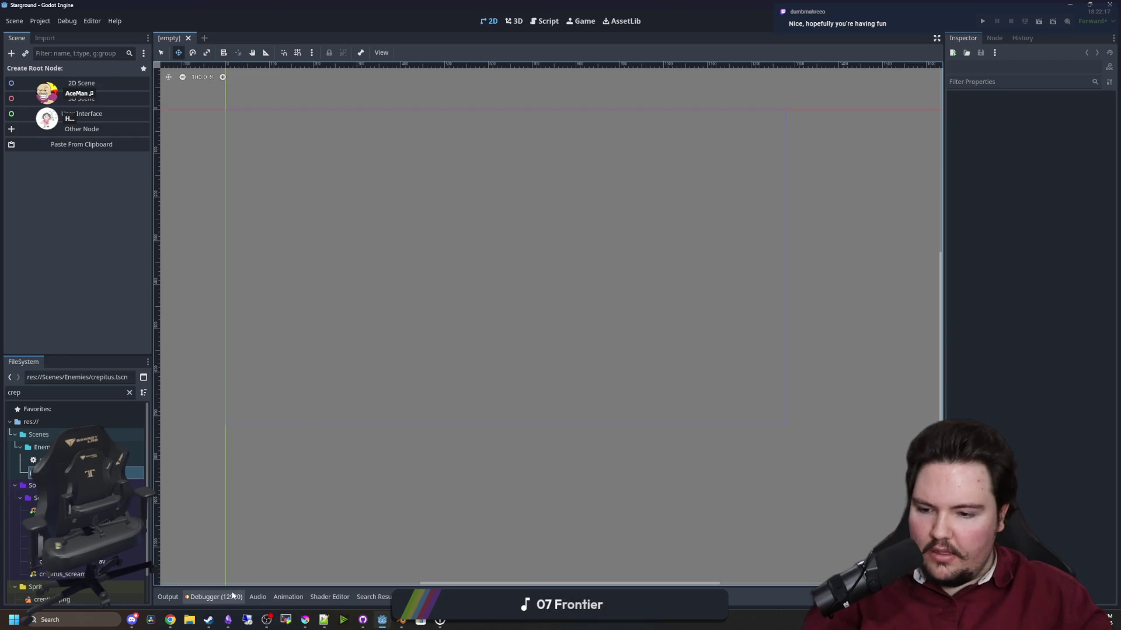
# Enlarge the Debugger's Errors list and jump to tesla_coil.gd's unused 'network' parameter warning.
pyautogui.click(214, 596)
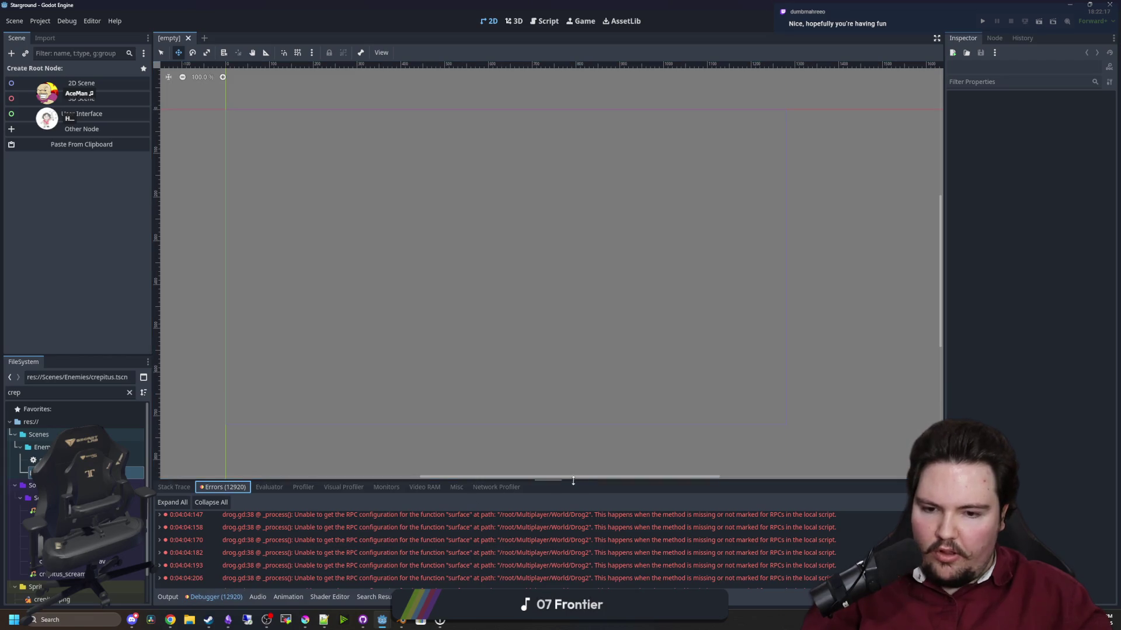
pyautogui.moveTo(579, 481); pyautogui.dragTo(563, 334)
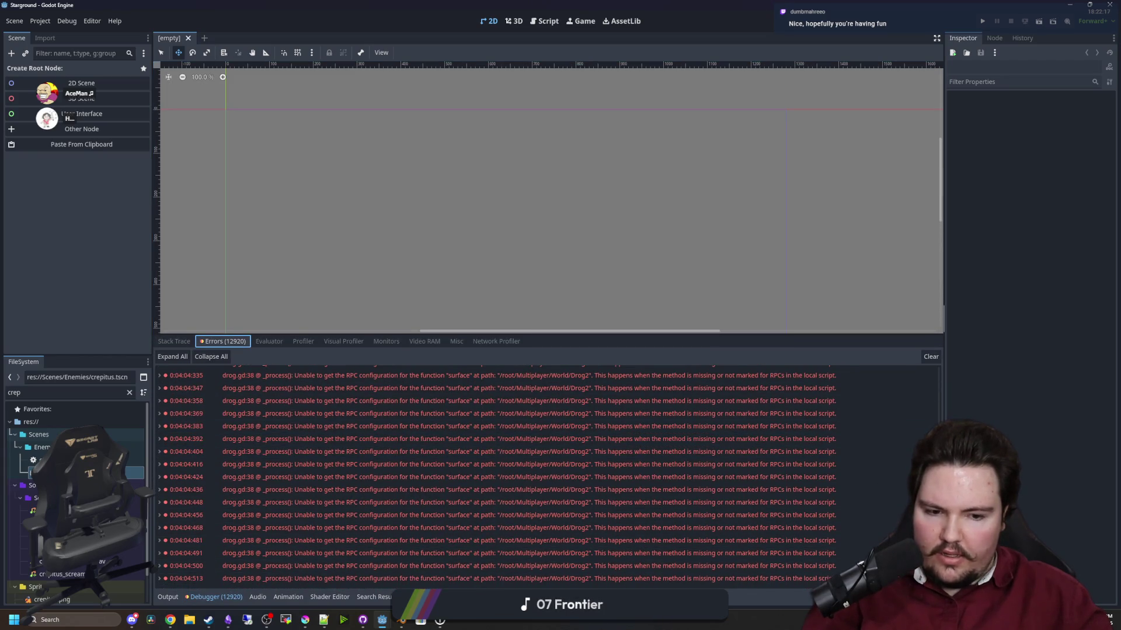
pyautogui.moveTo(939, 581); pyautogui.dragTo(964, 355)
pyautogui.scroll(-2, 702, 510)
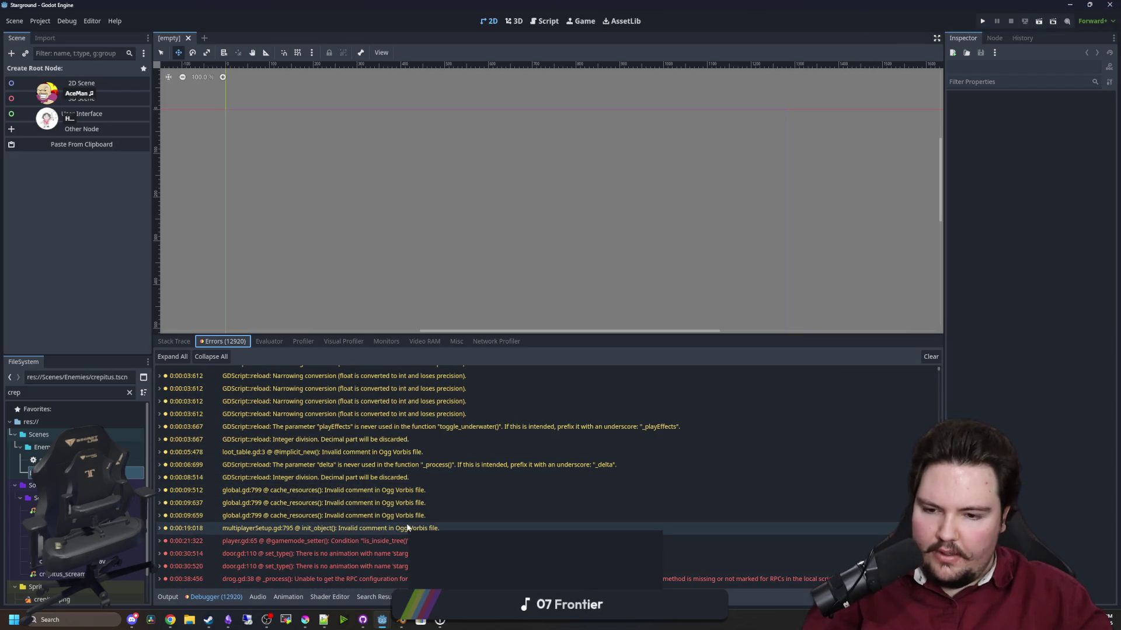
pyautogui.scroll(4, 419, 502)
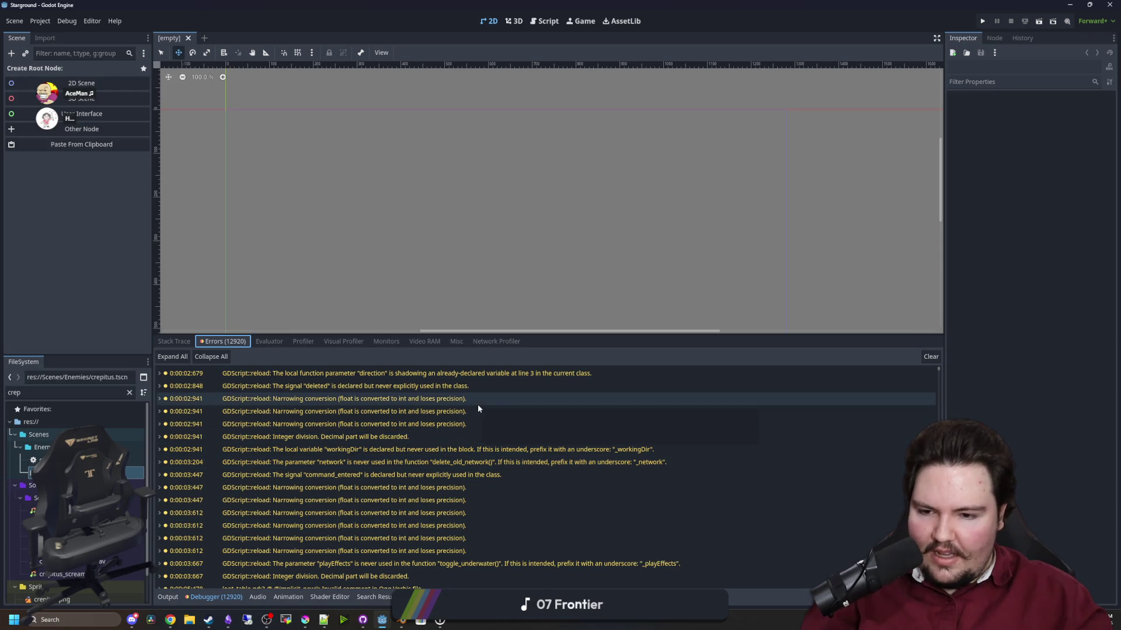
pyautogui.doubleClick(425, 466)
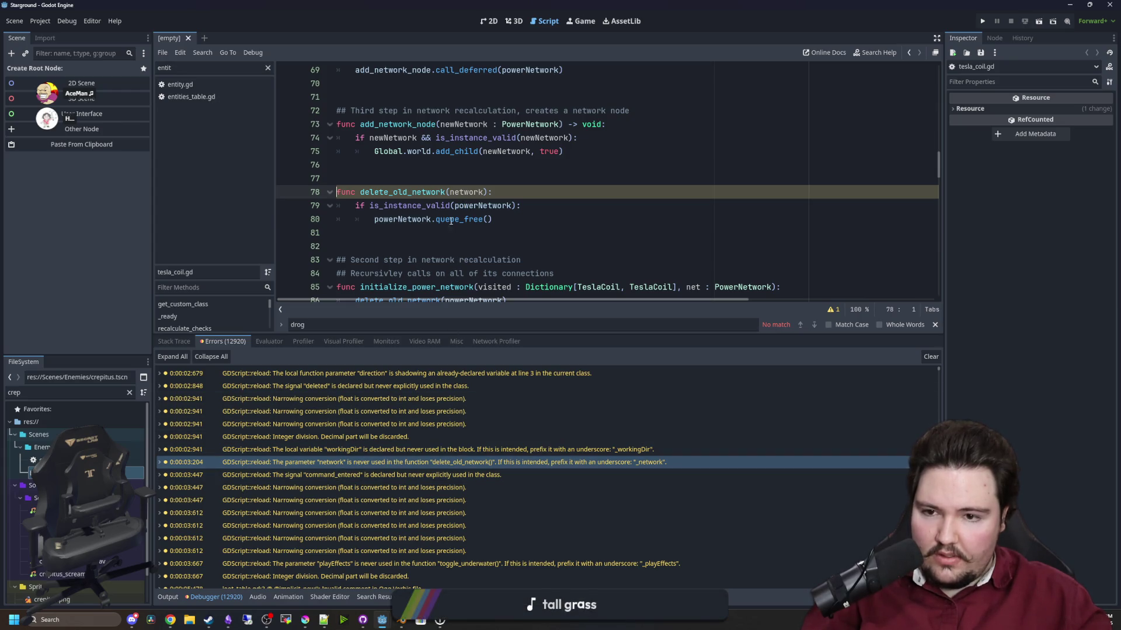
pyautogui.click(433, 228)
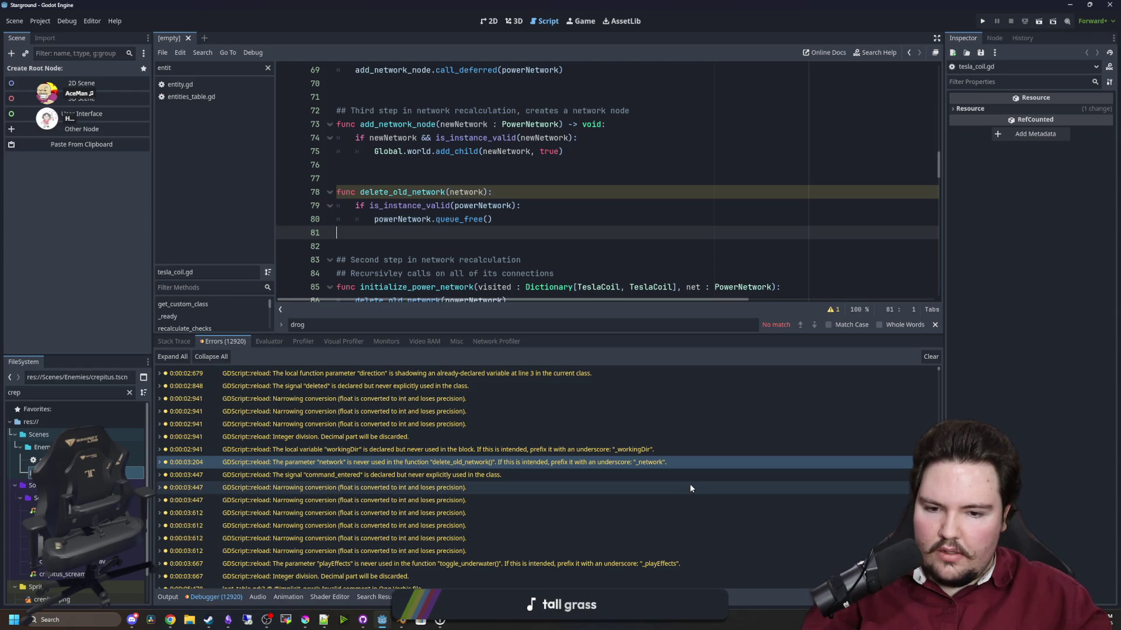
pyautogui.scroll(-3, 442, 465)
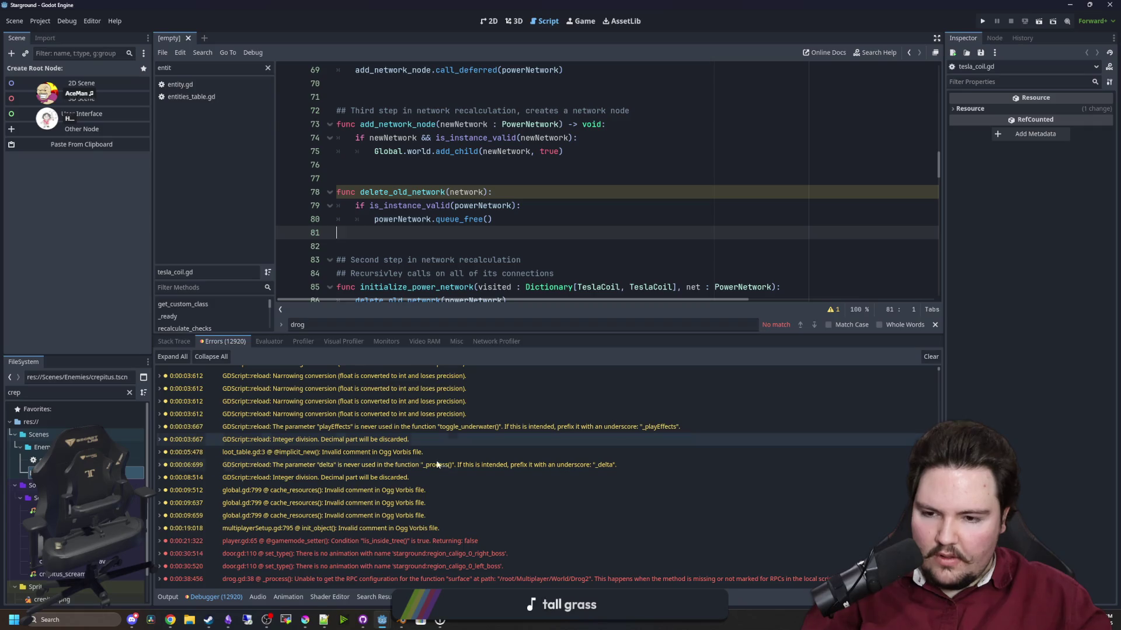
pyautogui.scroll(3, 429, 458)
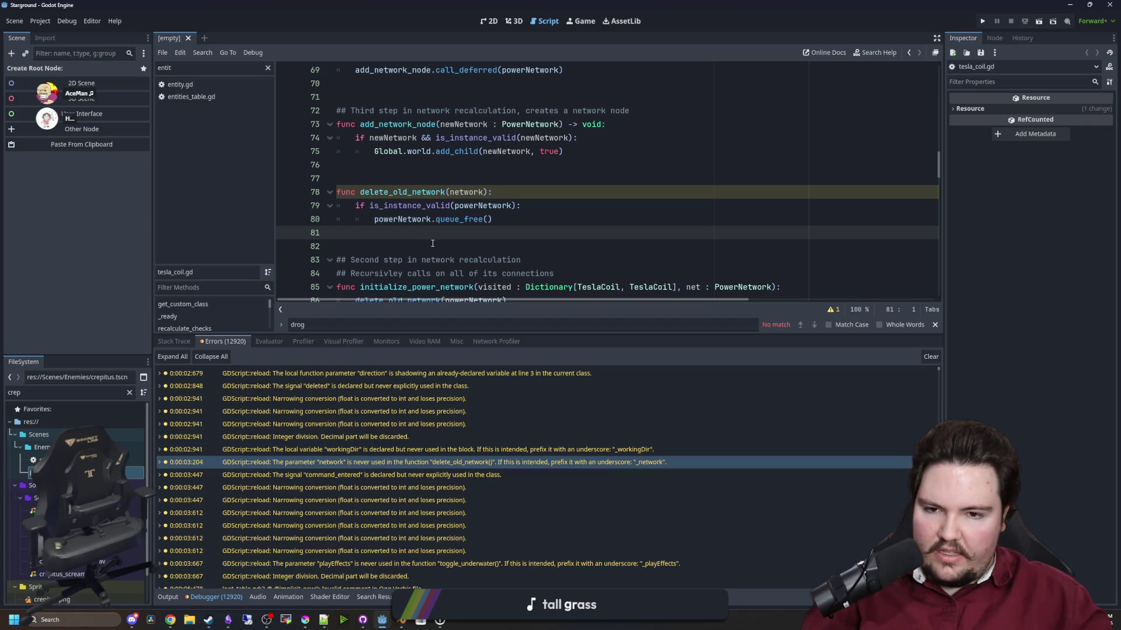
pyautogui.press('Down')
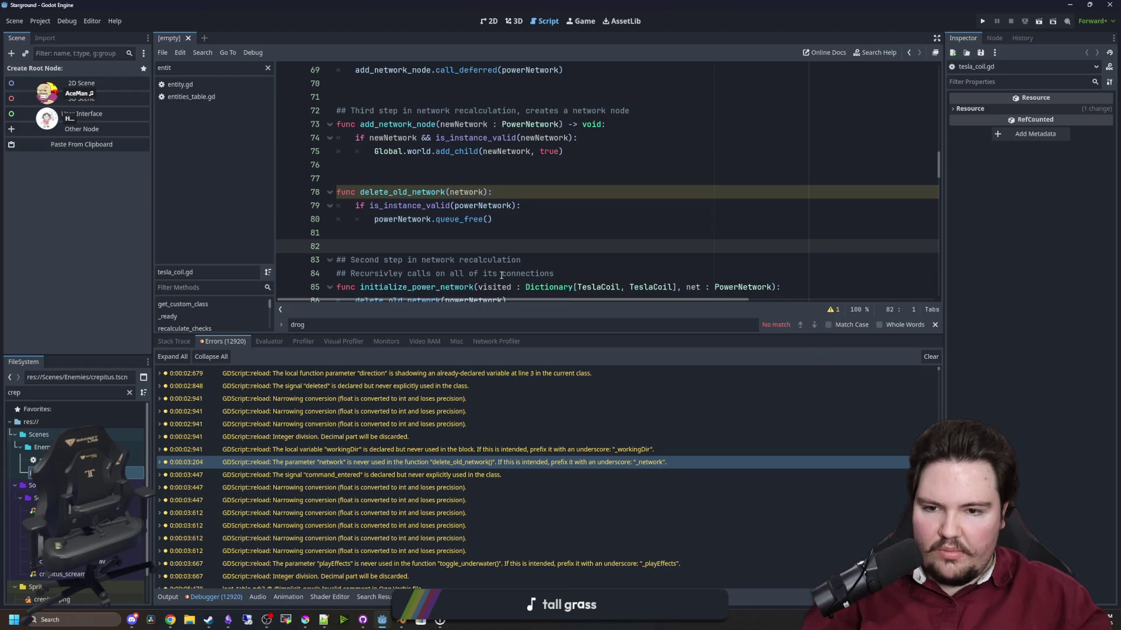
pyautogui.click(188, 38)
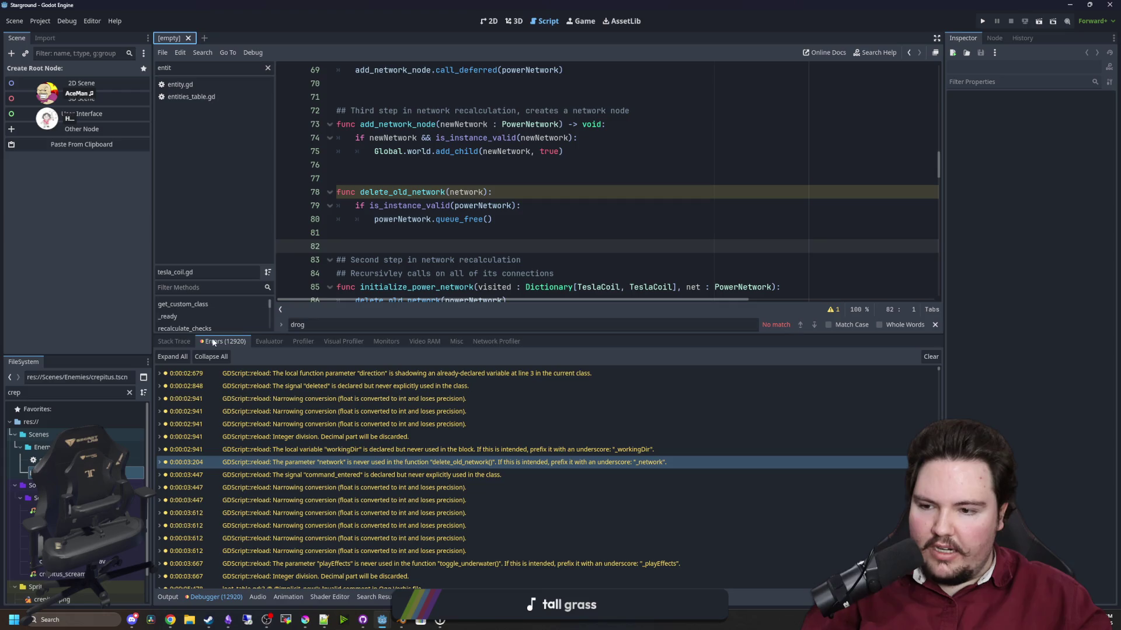
# Bring up GitHub Desktop and show the project's list of uncommitted changes.
pyautogui.click(363, 620)
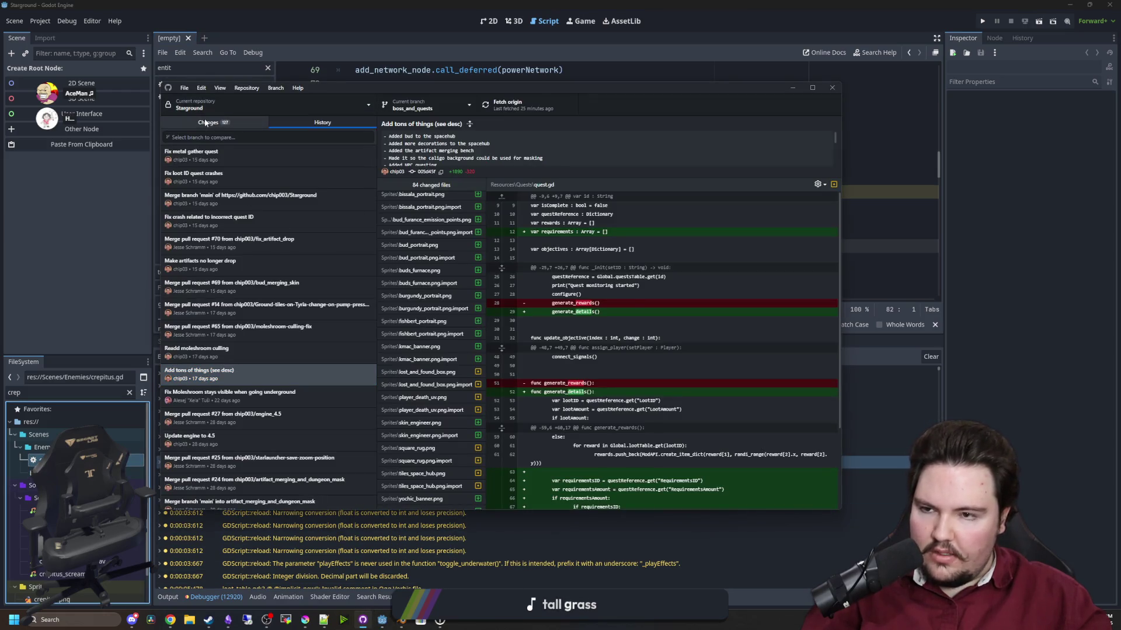
pyautogui.click(206, 123)
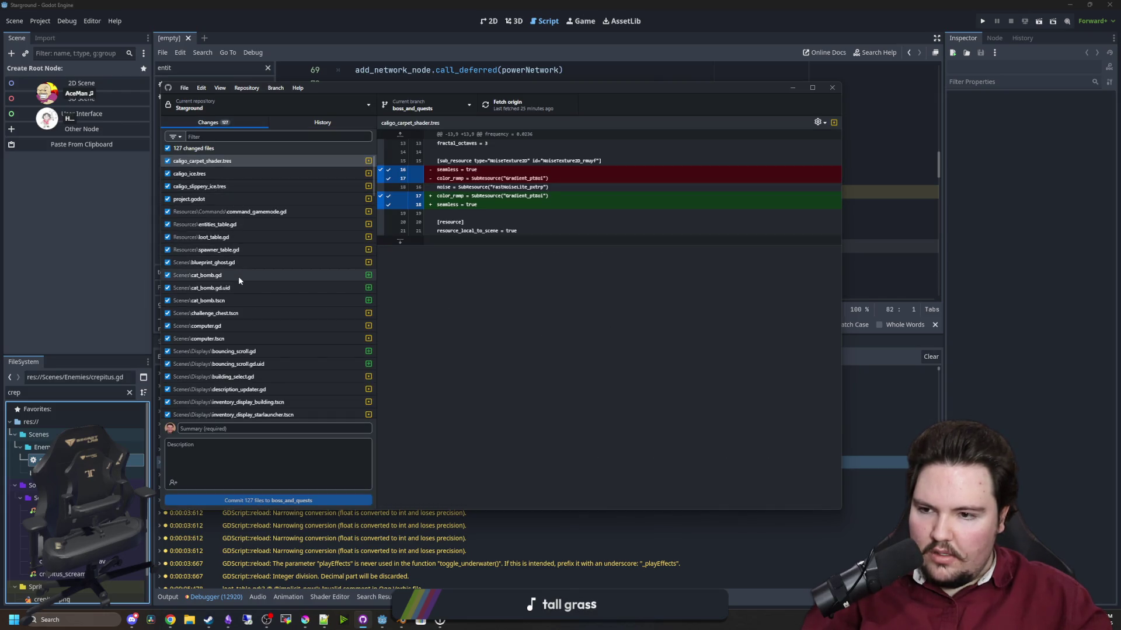
pyautogui.scroll(-10, 238, 278)
pyautogui.scroll(10, 238, 279)
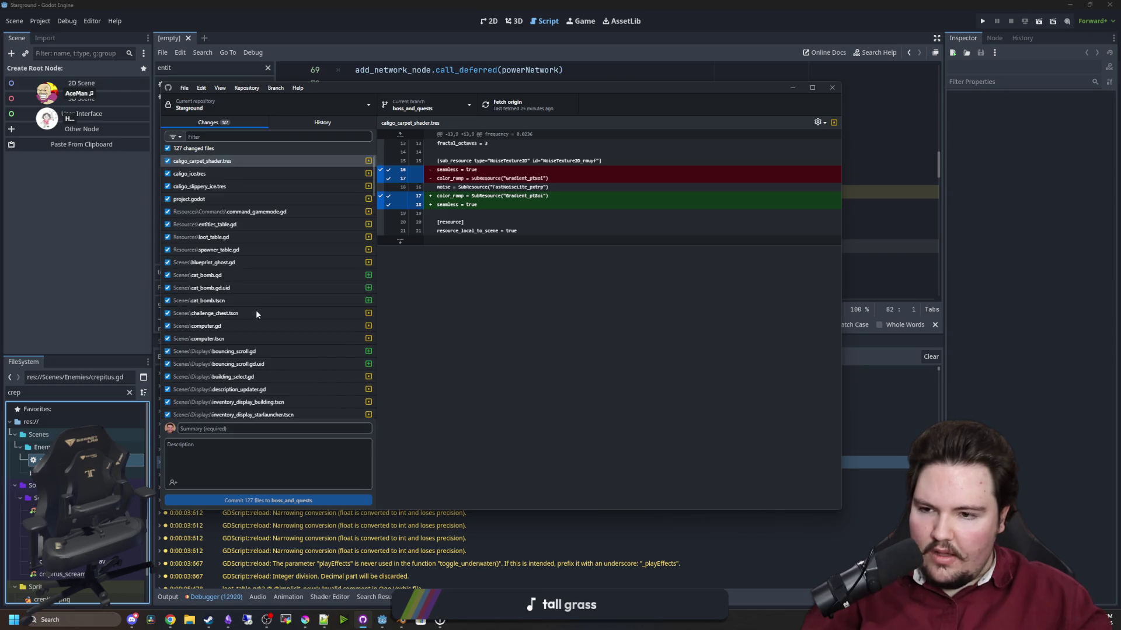
# Review diffs for computer.tscn, computer.gd, breakable_decoration.tscn, several .png.import files and the fishing_trader autosave.
pyautogui.click(226, 337)
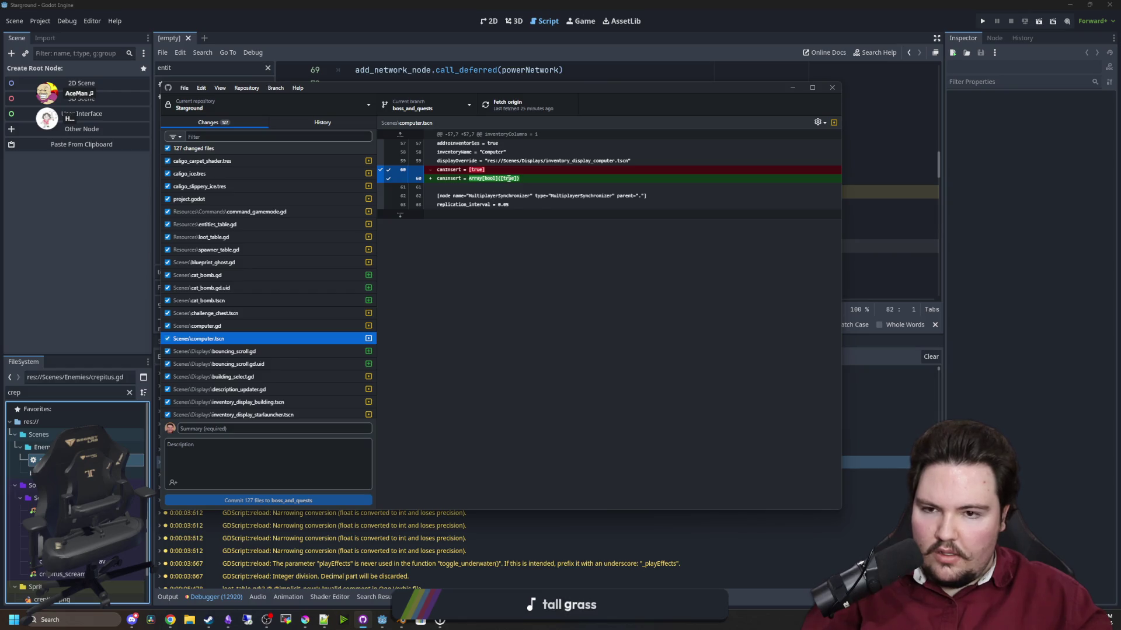
pyautogui.click(203, 328)
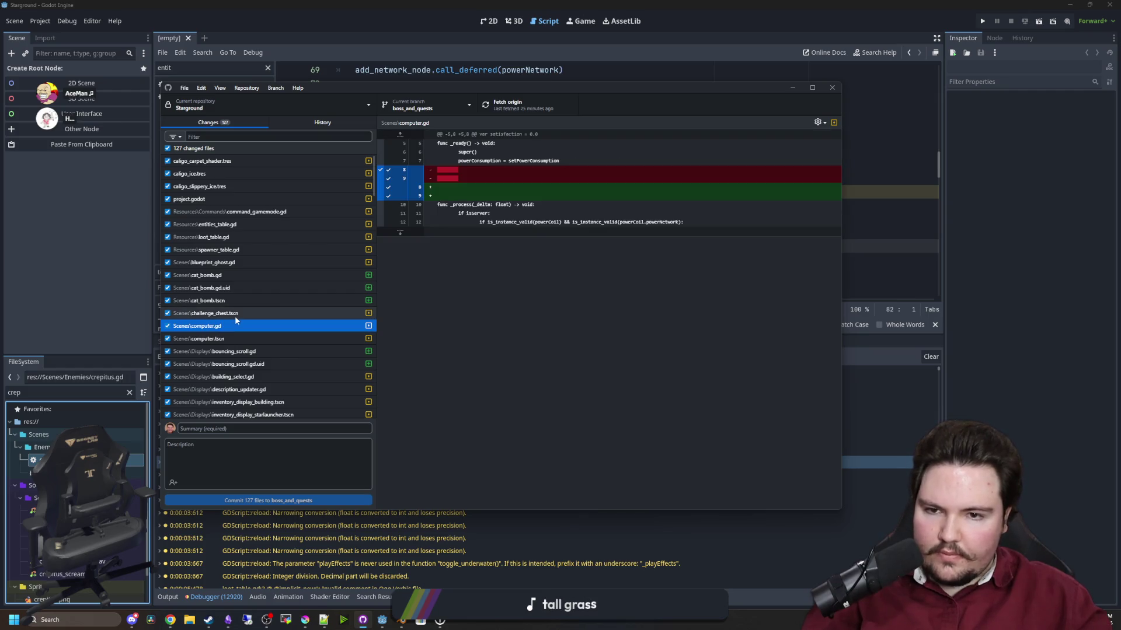
pyautogui.scroll(-2, 247, 268)
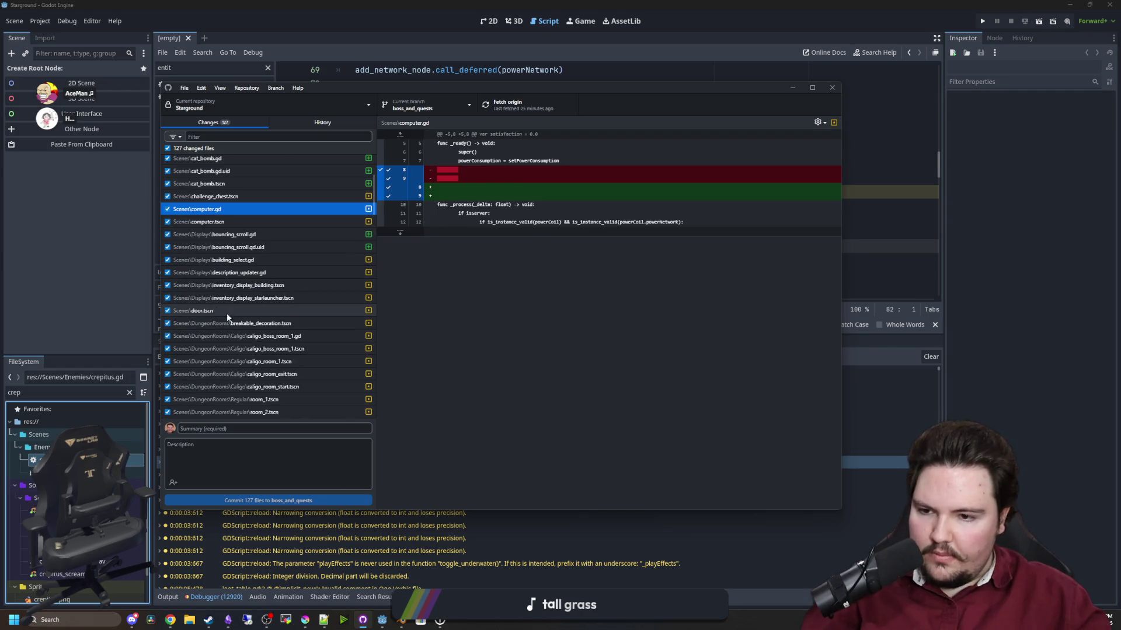
pyautogui.click(247, 326)
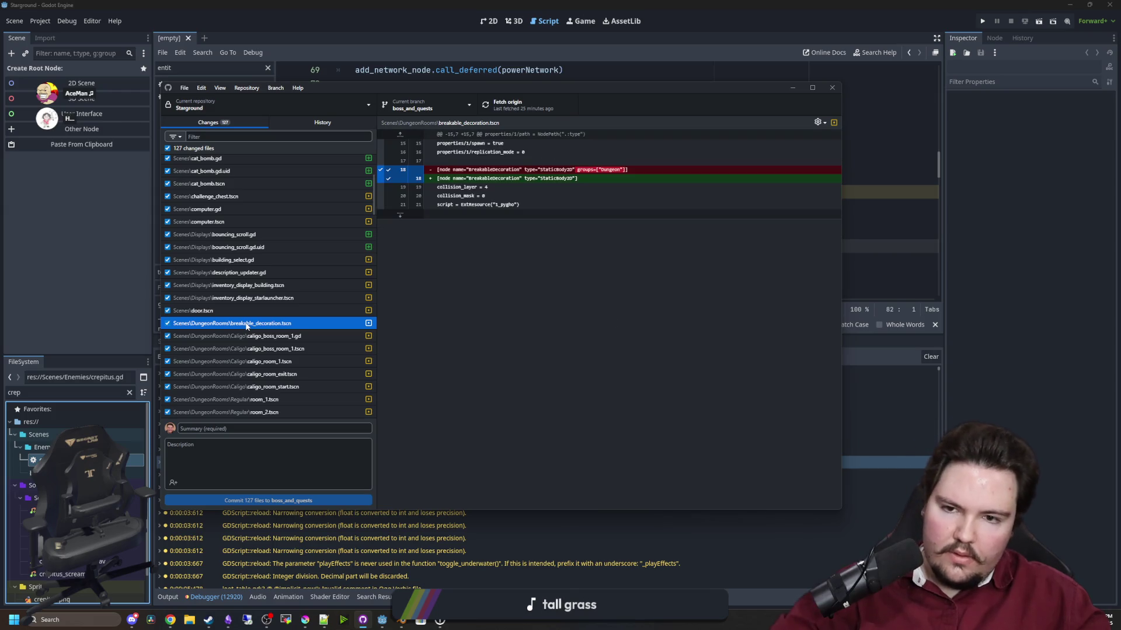
pyautogui.scroll(-6, 251, 333)
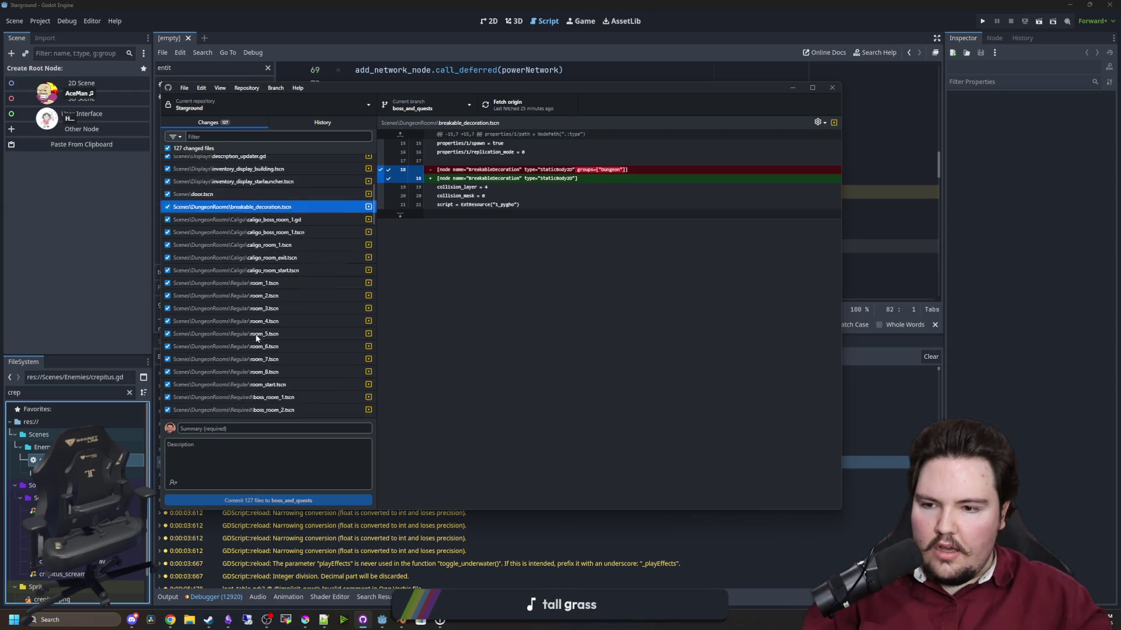
pyautogui.scroll(-10, 255, 338)
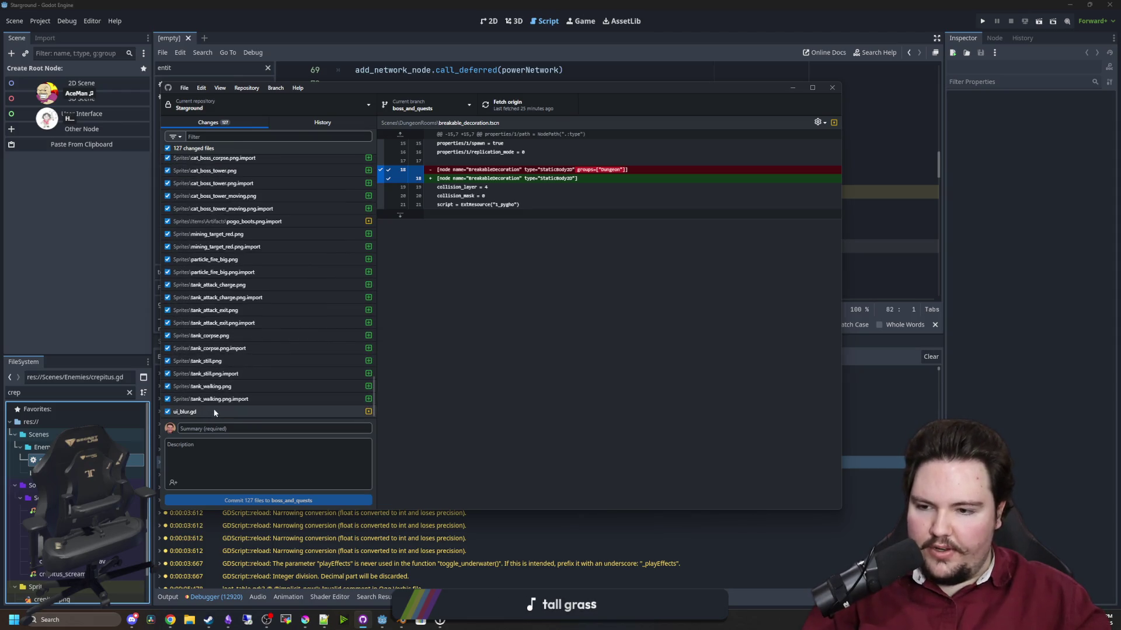
pyautogui.click(220, 400)
pyautogui.scroll(5, 232, 379)
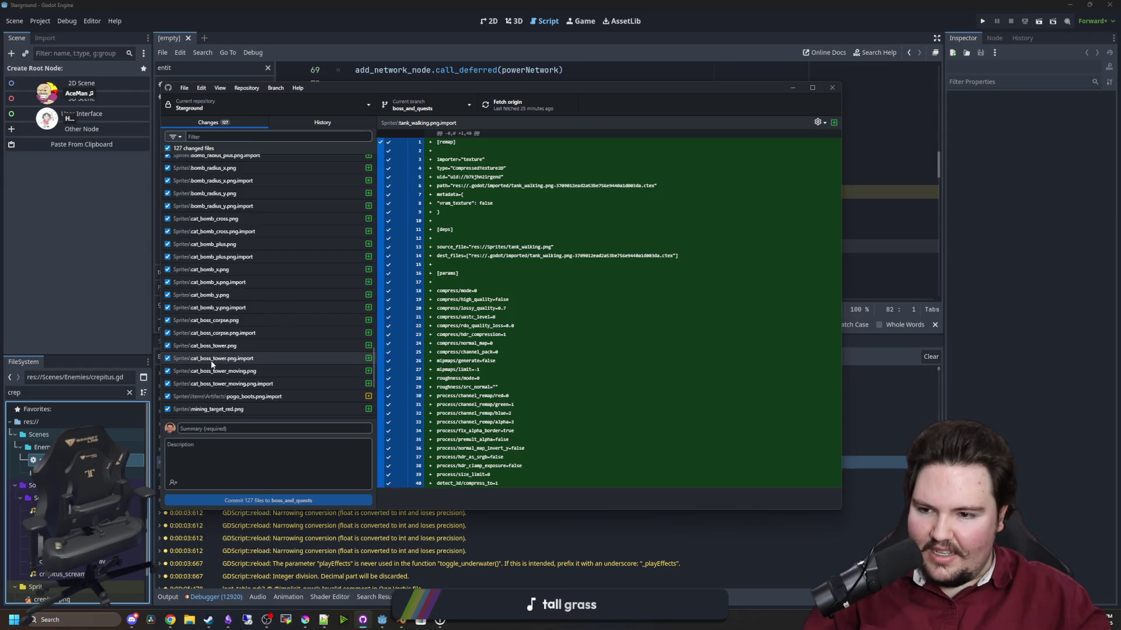
pyautogui.click(232, 358)
pyautogui.scroll(3, 237, 310)
pyautogui.click(239, 302)
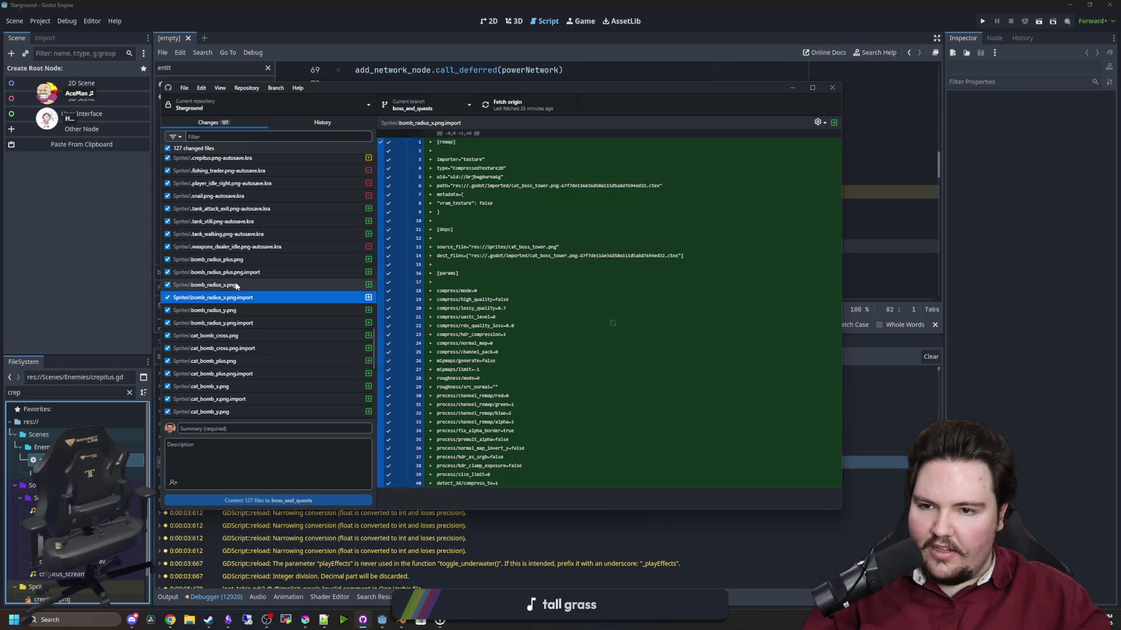
pyautogui.scroll(3, 222, 295)
pyautogui.click(209, 287)
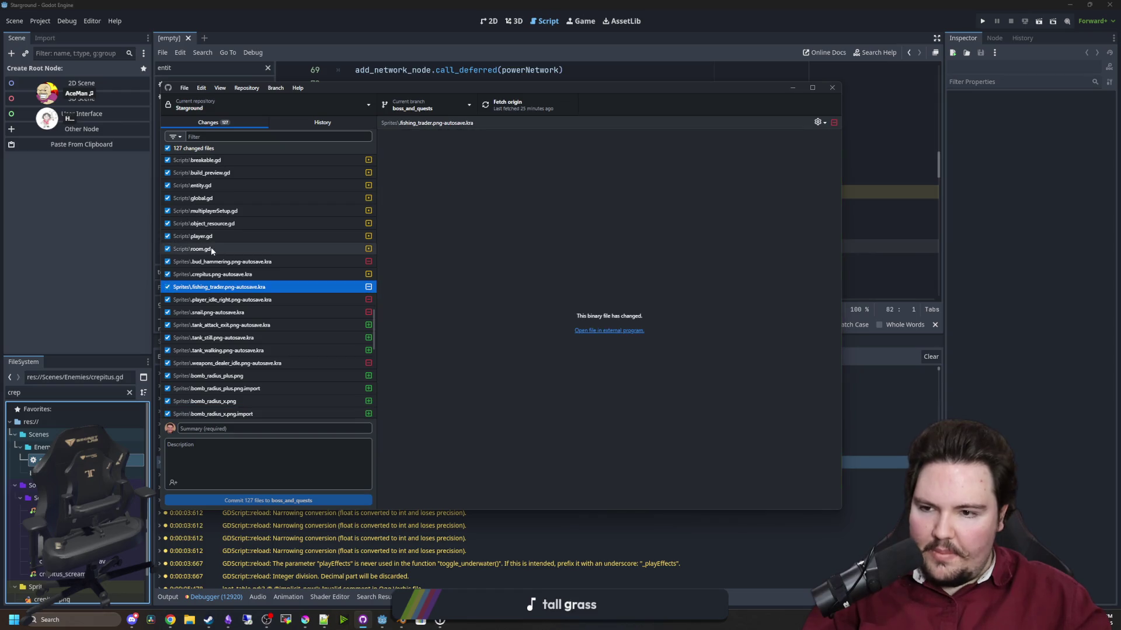
# Review diffs for room.gd, global.gd, multiplayerSetup.gd, entity.gd and trap_spikes.tscn, then return to Godot.
pyautogui.click(211, 249)
pyautogui.scroll(4, 228, 270)
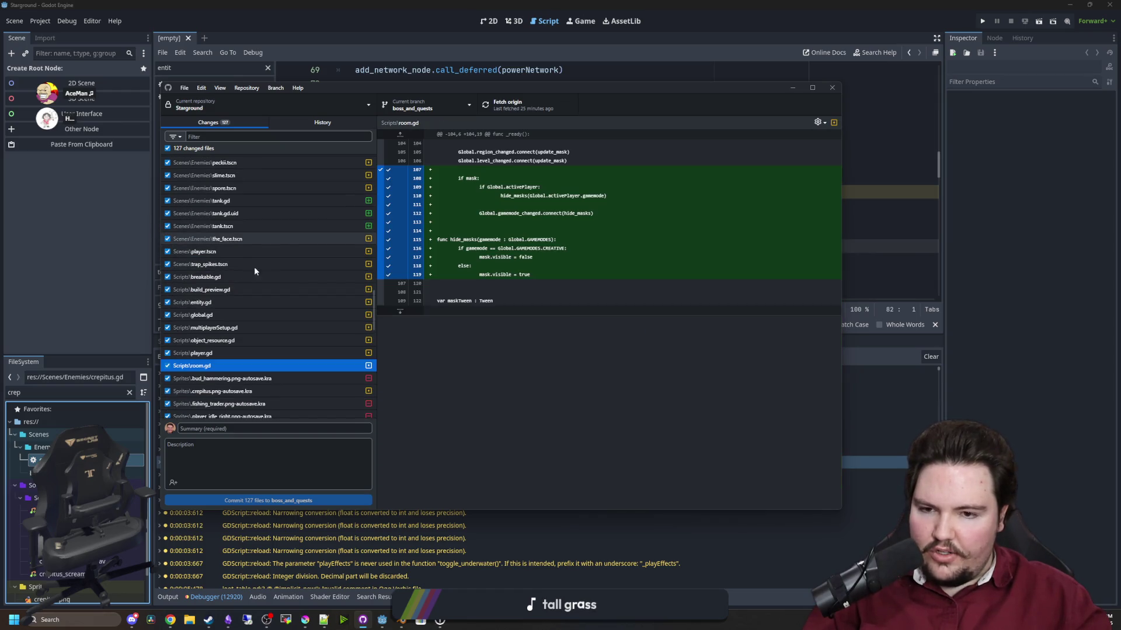
pyautogui.click(239, 314)
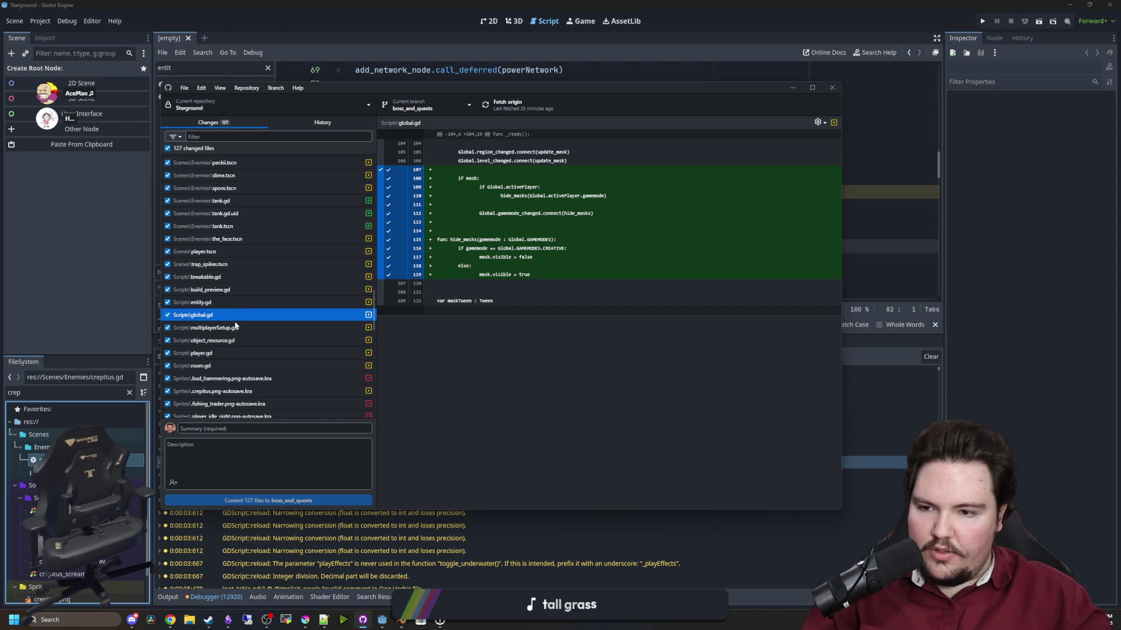
pyautogui.click(234, 328)
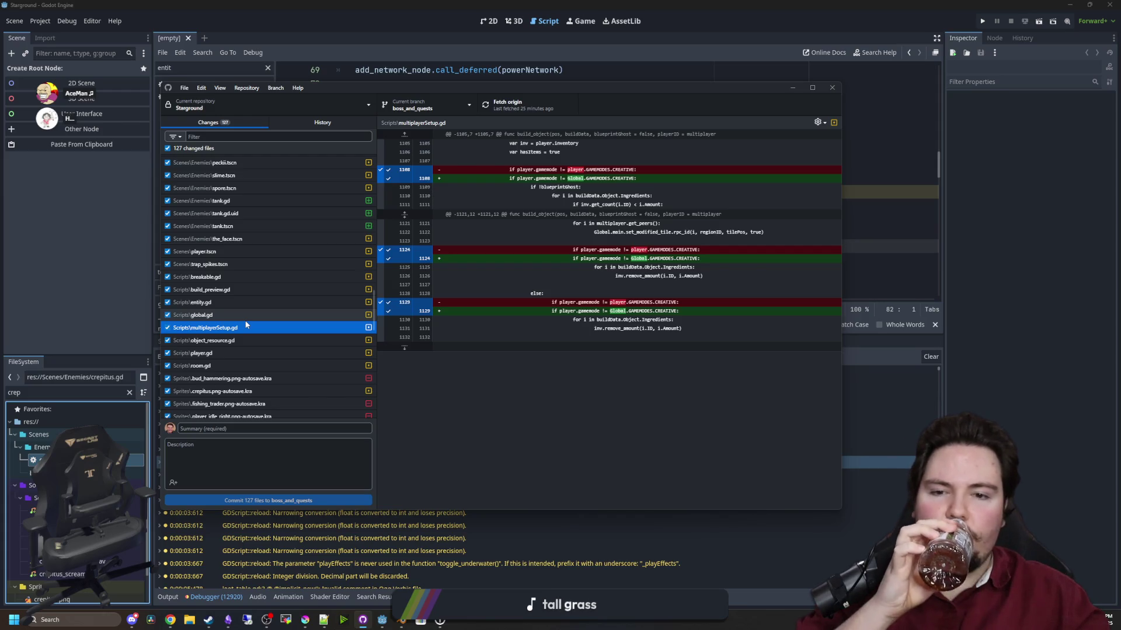
pyautogui.click(218, 303)
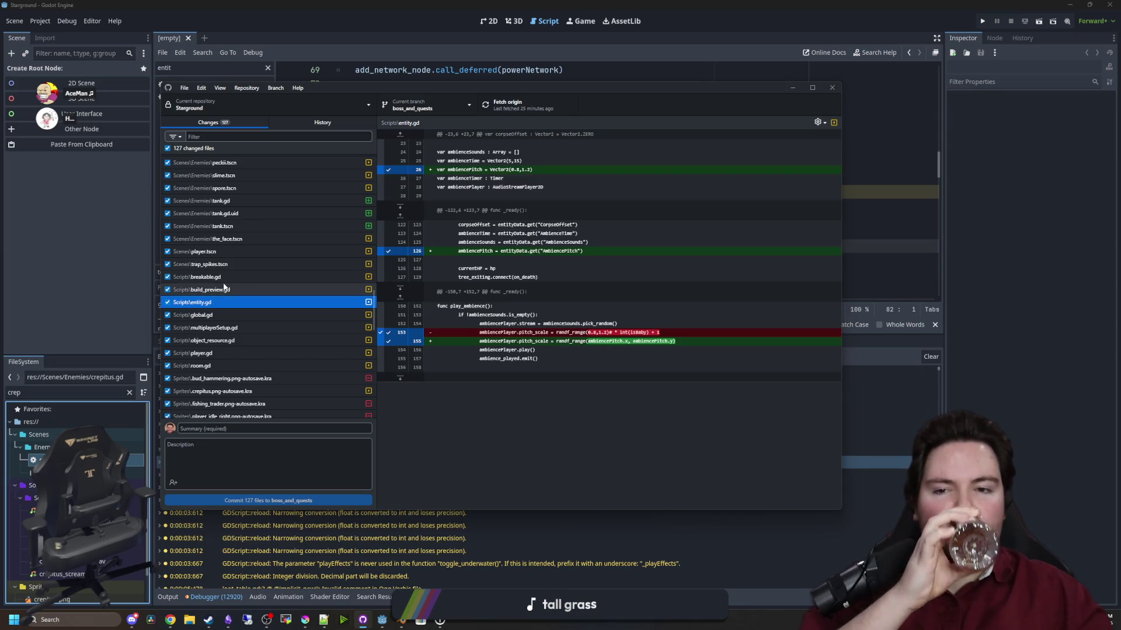
pyautogui.scroll(1, 233, 327)
pyautogui.click(225, 322)
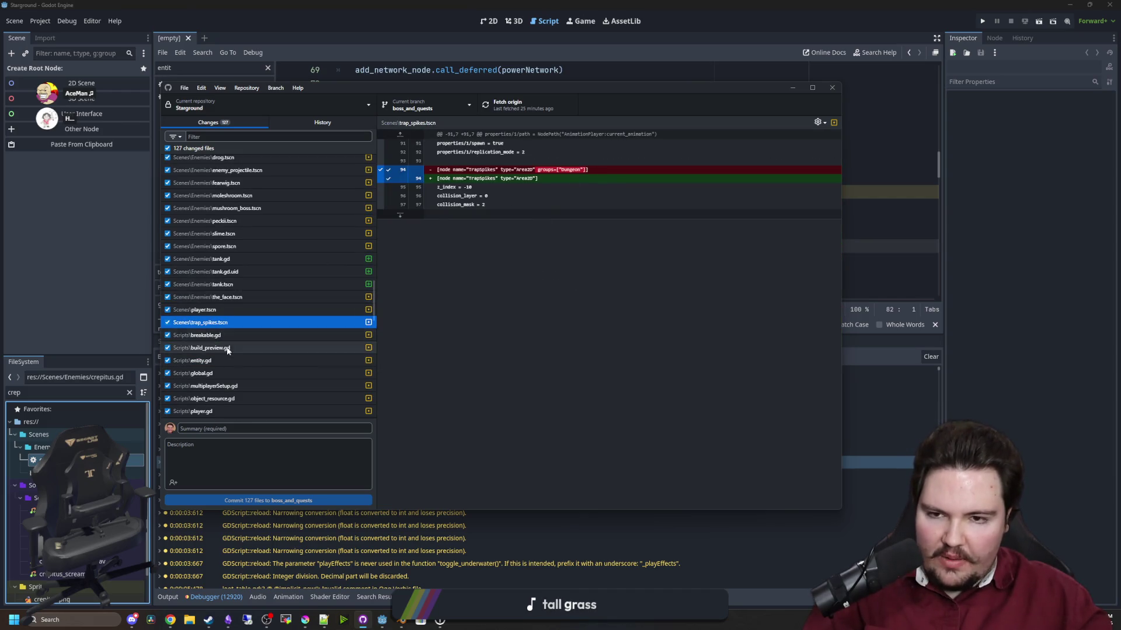
pyautogui.scroll(2, 227, 350)
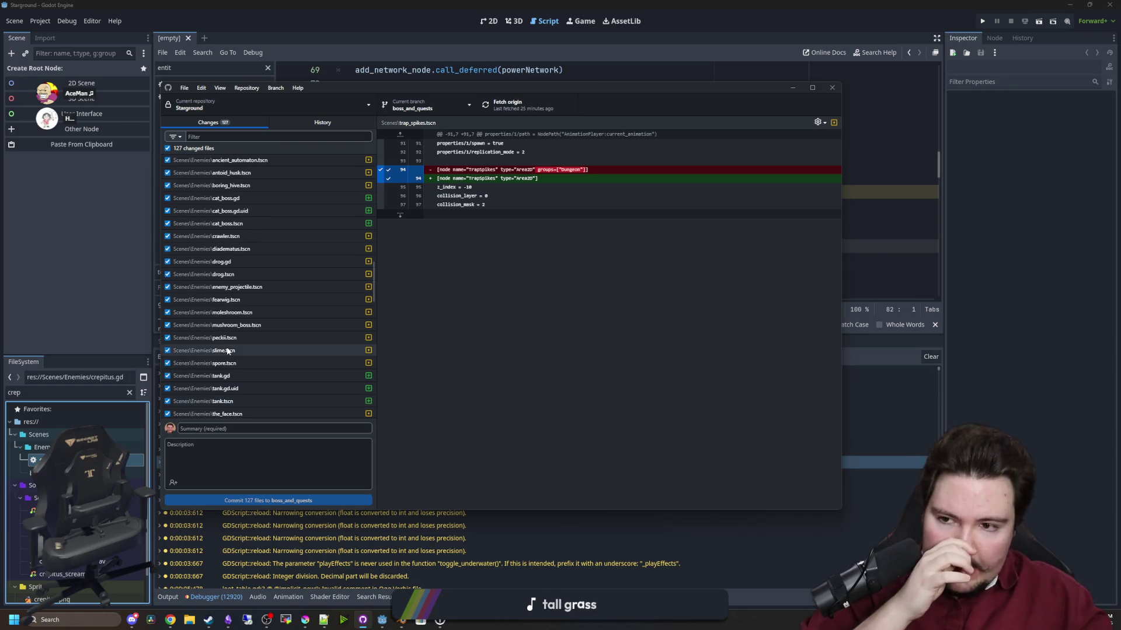
pyautogui.scroll(1, 246, 337)
pyautogui.scroll(3, 245, 337)
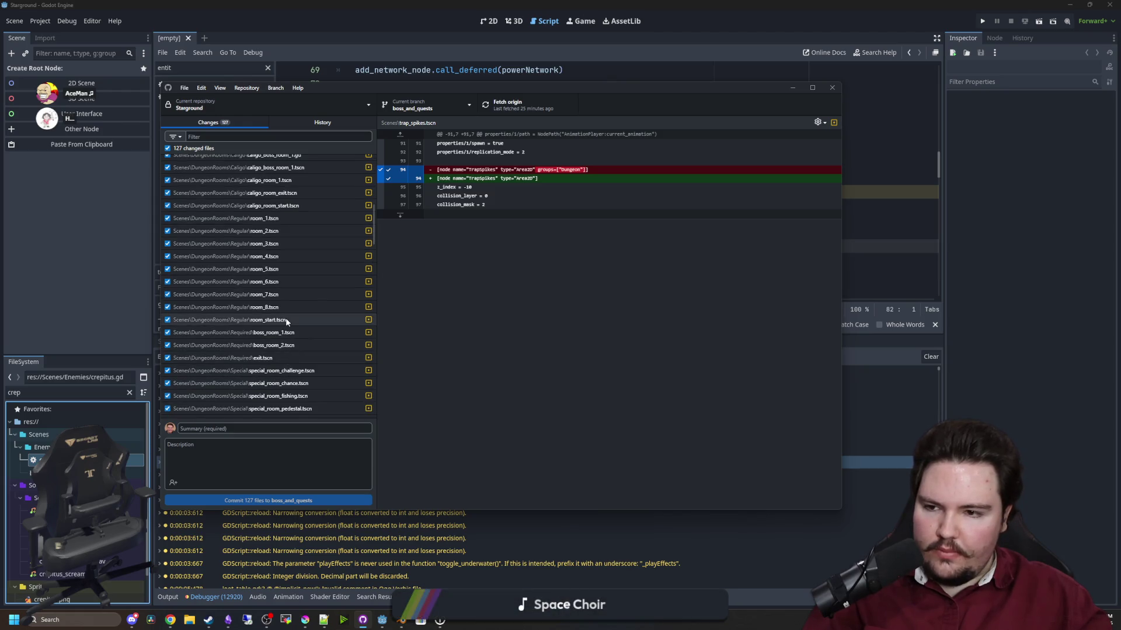
pyautogui.scroll(5, 286, 318)
pyautogui.click(1084, 348)
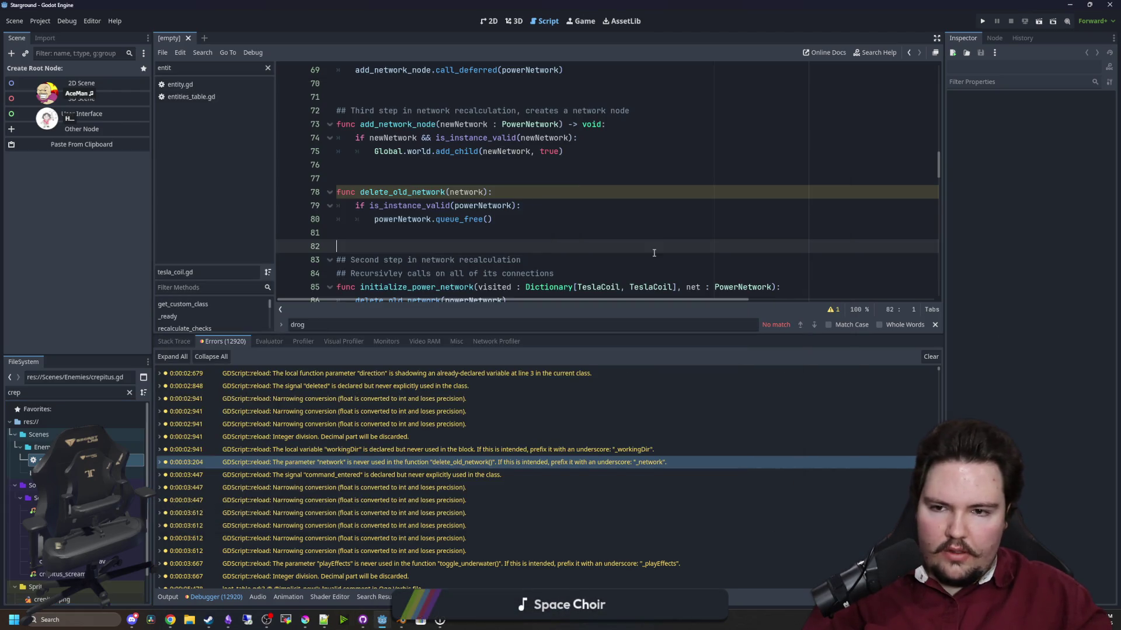
# Place the caret on empty line 76 and switch to the Miro board in Chrome.
pyautogui.click(421, 170)
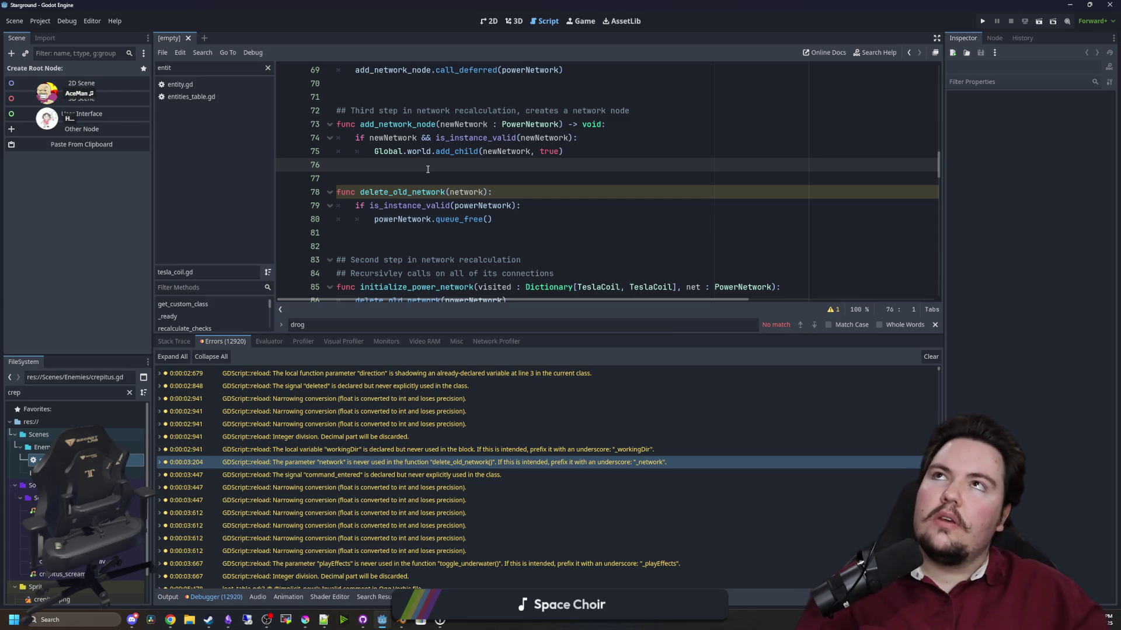
pyautogui.hotkey('alt', 'Tab')
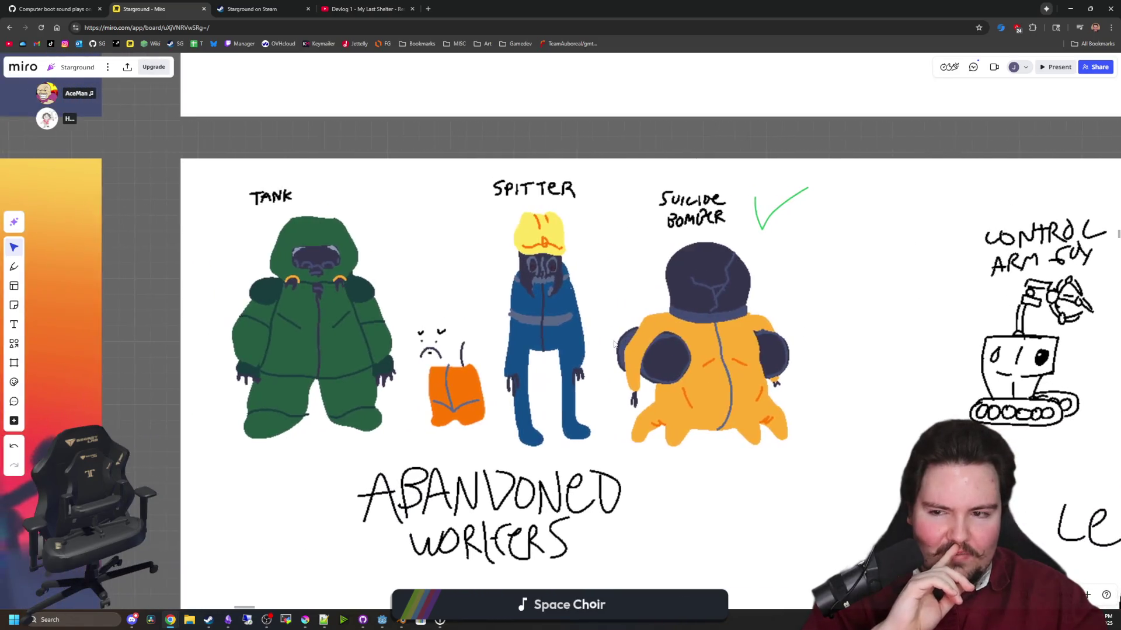
# Zoom and pan the Miro board to examine the Spitter enemy concept drawing.
pyautogui.scroll(5, 556, 328)
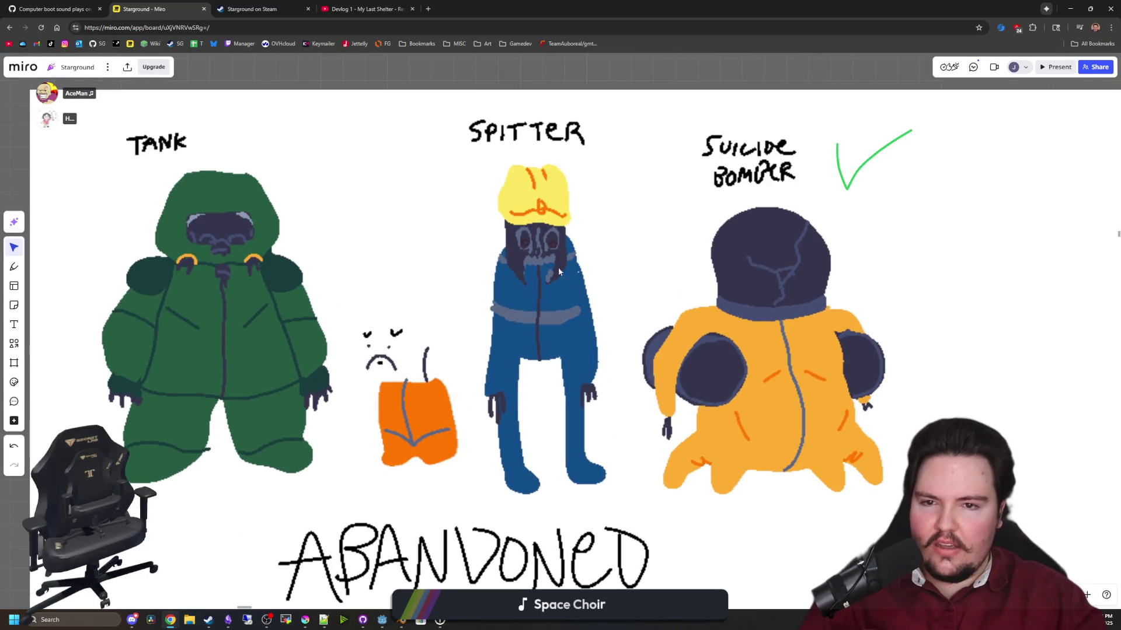
pyautogui.scroll(-2, 468, 408)
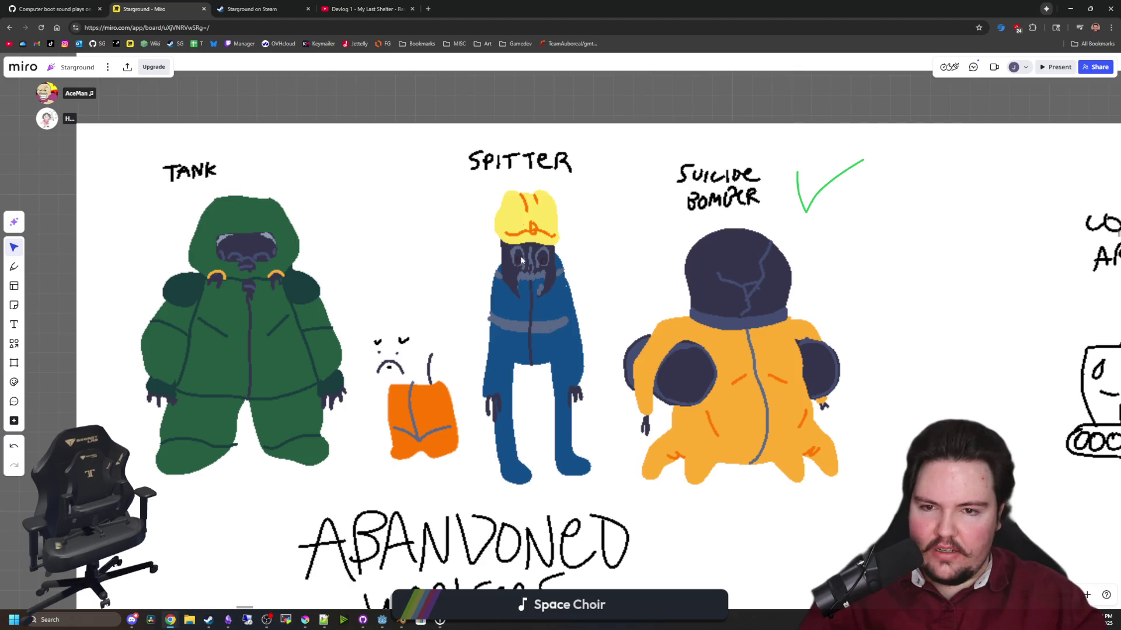
pyautogui.scroll(3, 524, 260)
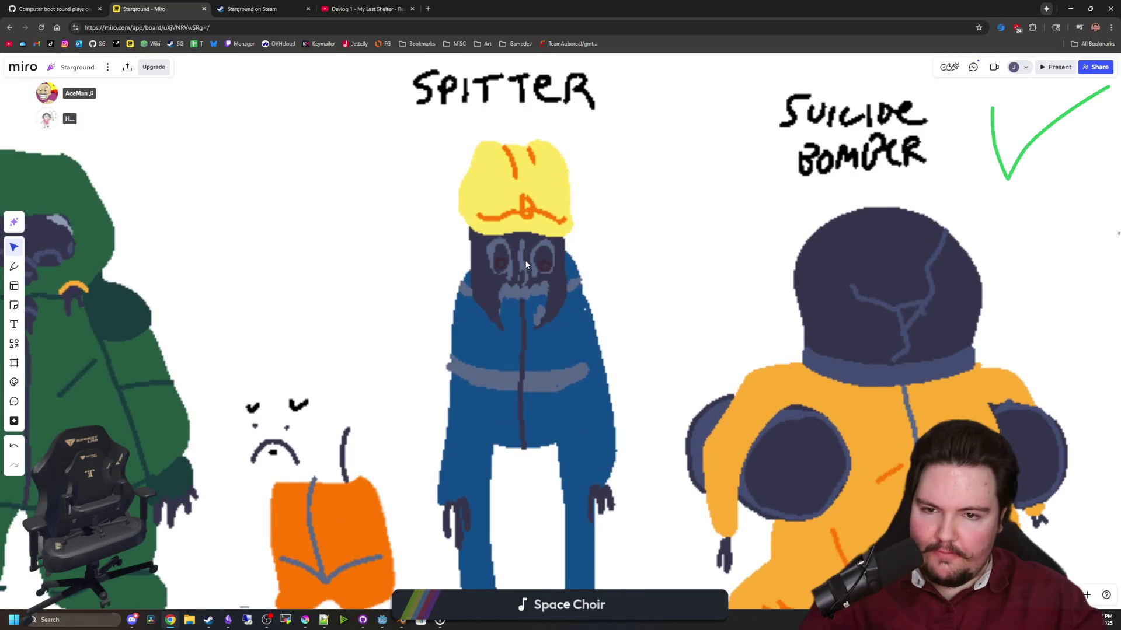
pyautogui.scroll(-3, 524, 260)
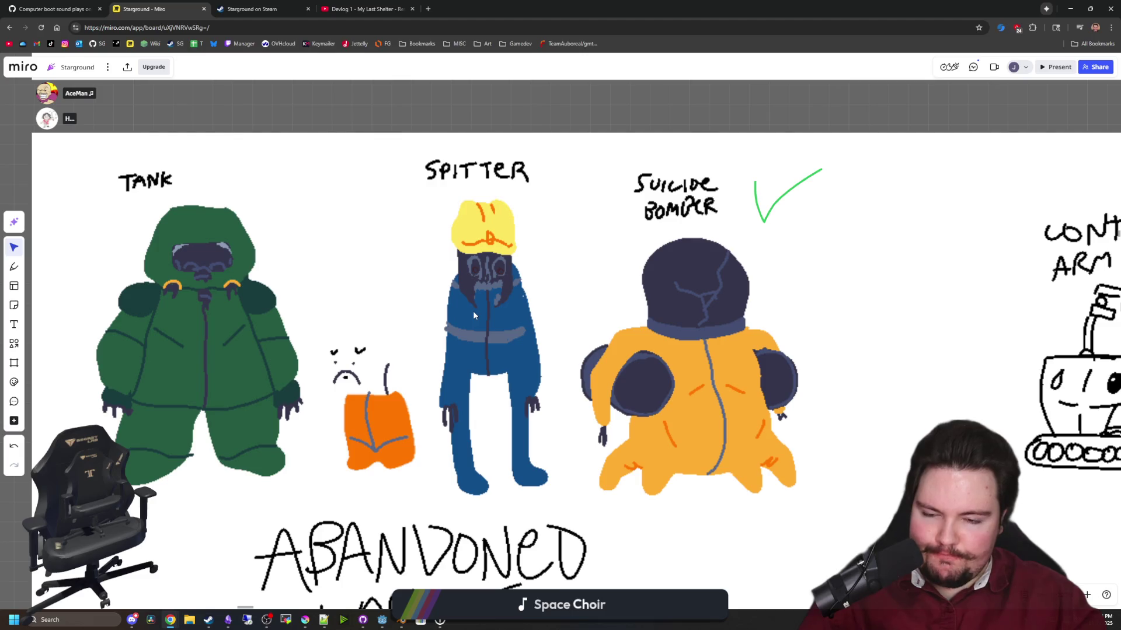
pyautogui.hscroll(10, 610, 353)
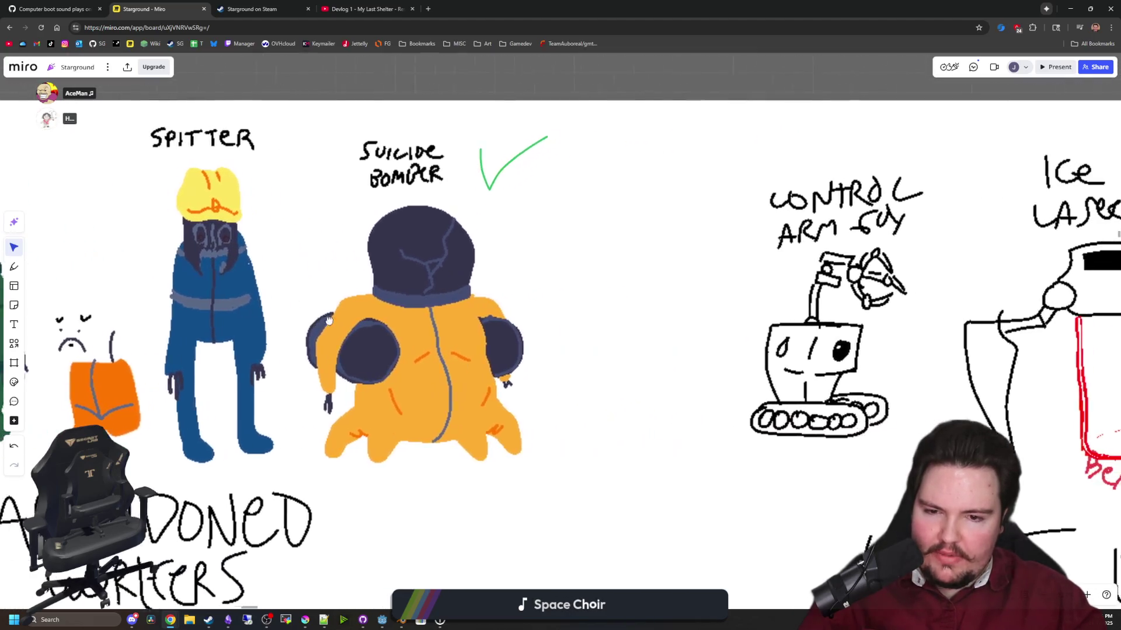
pyautogui.hscroll(10, 319, 324)
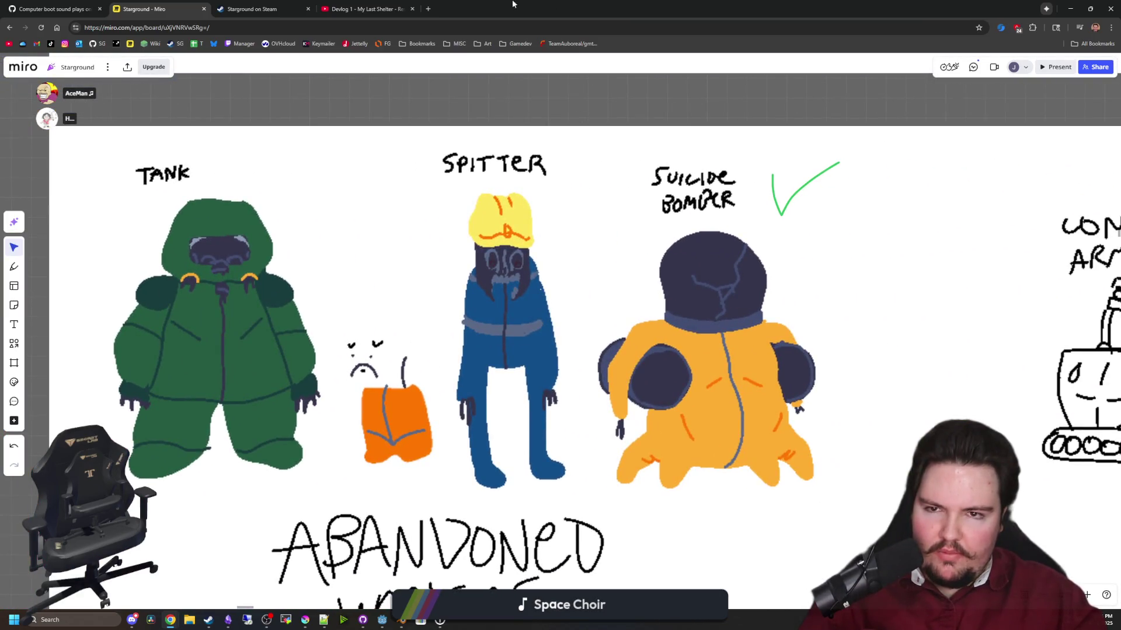
# Return to Godot's script editor and place the caret on line 77.
pyautogui.hotkey('alt', 'Tab')
pyautogui.click(646, 249)
pyautogui.click(430, 159)
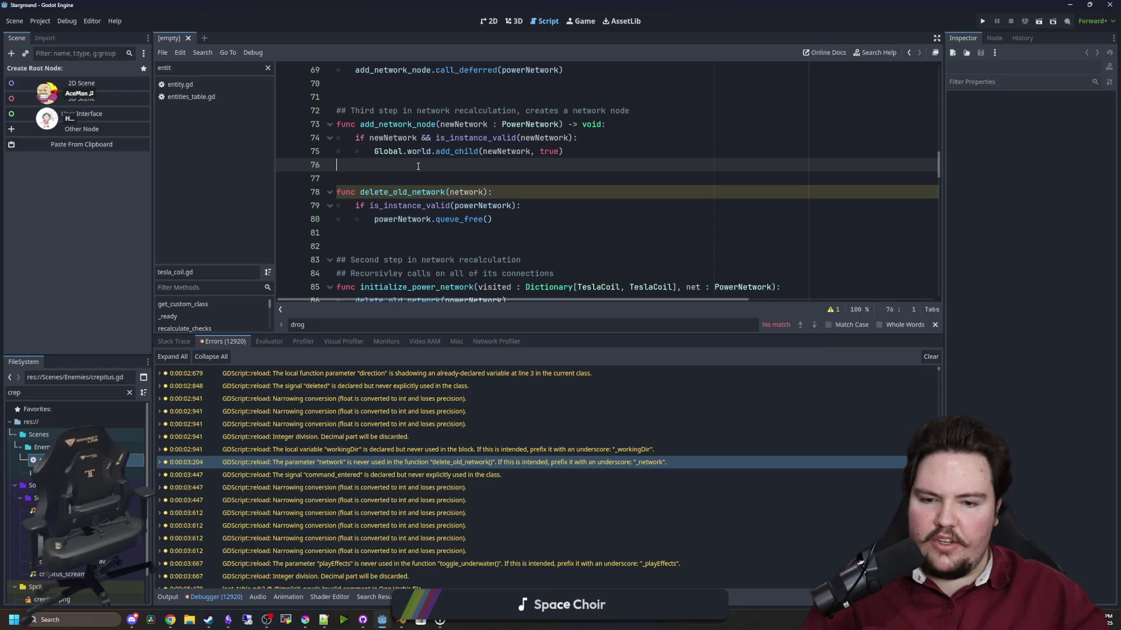
pyautogui.click(518, 183)
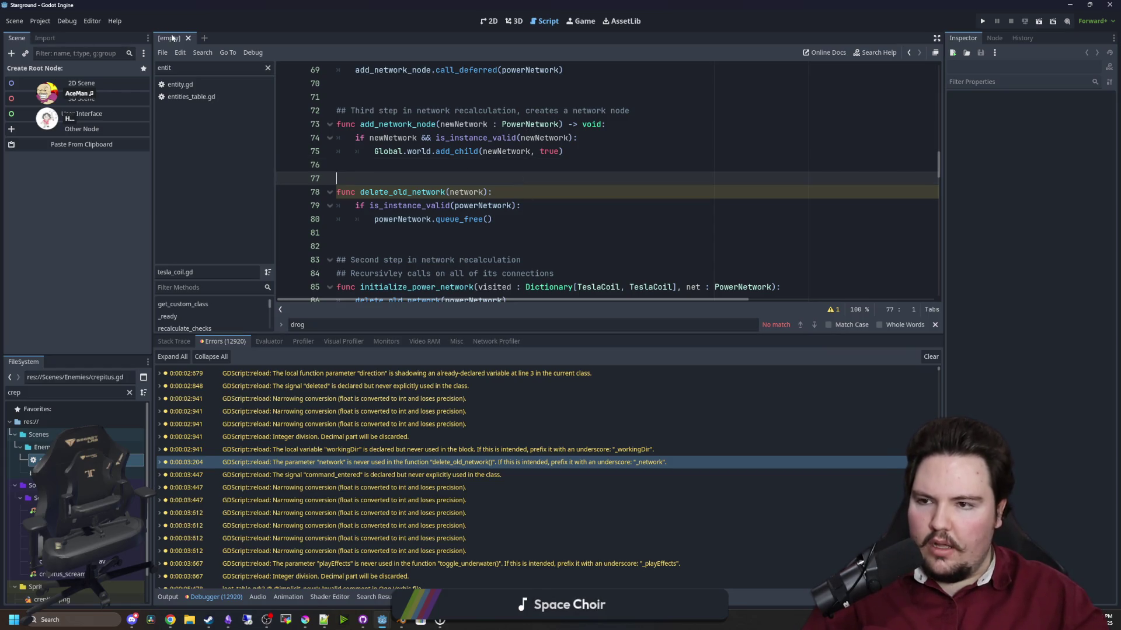
# Open crepitus.gd and clear the FileSystem file filter.
pyautogui.doubleClick(59, 460)
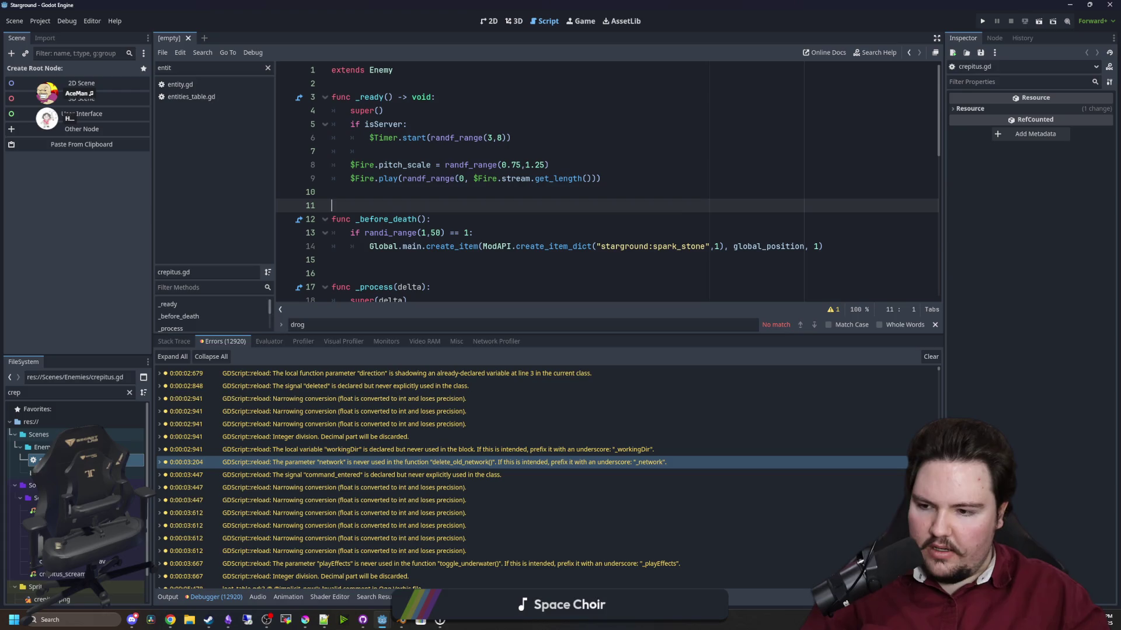
pyautogui.click(130, 392)
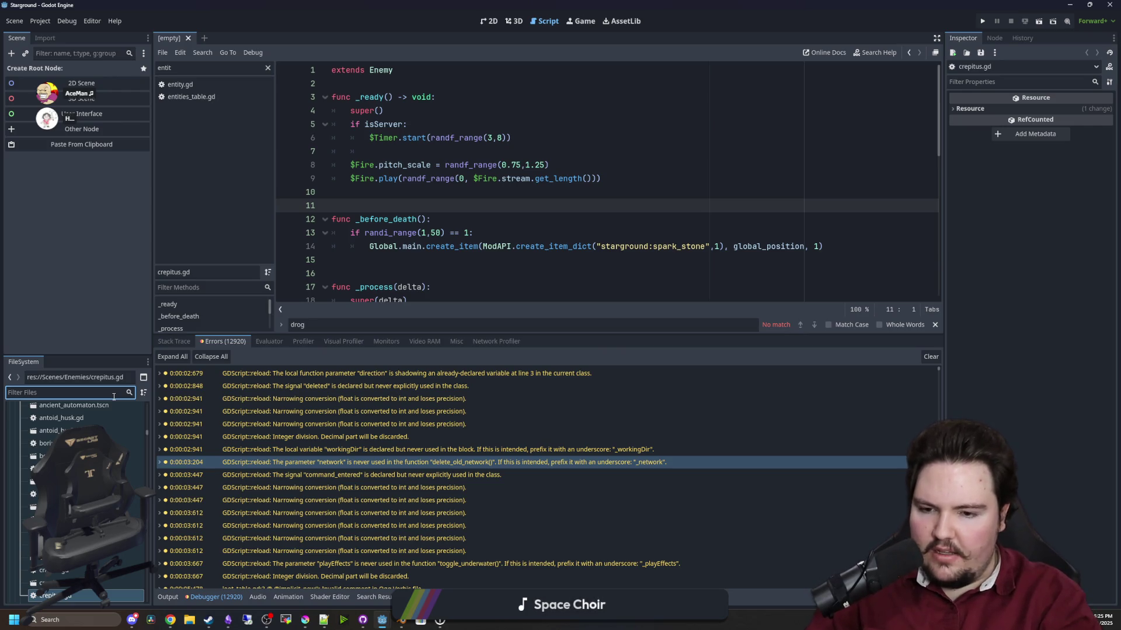
pyautogui.write('r')
pyautogui.press('BackSpace')
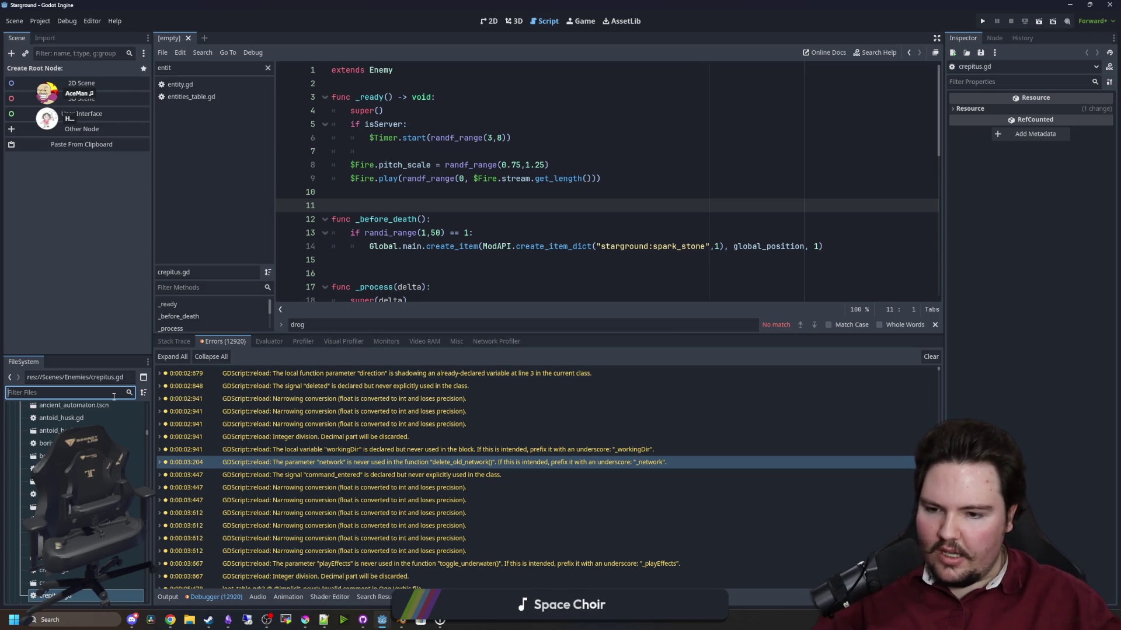
pyautogui.click(432, 263)
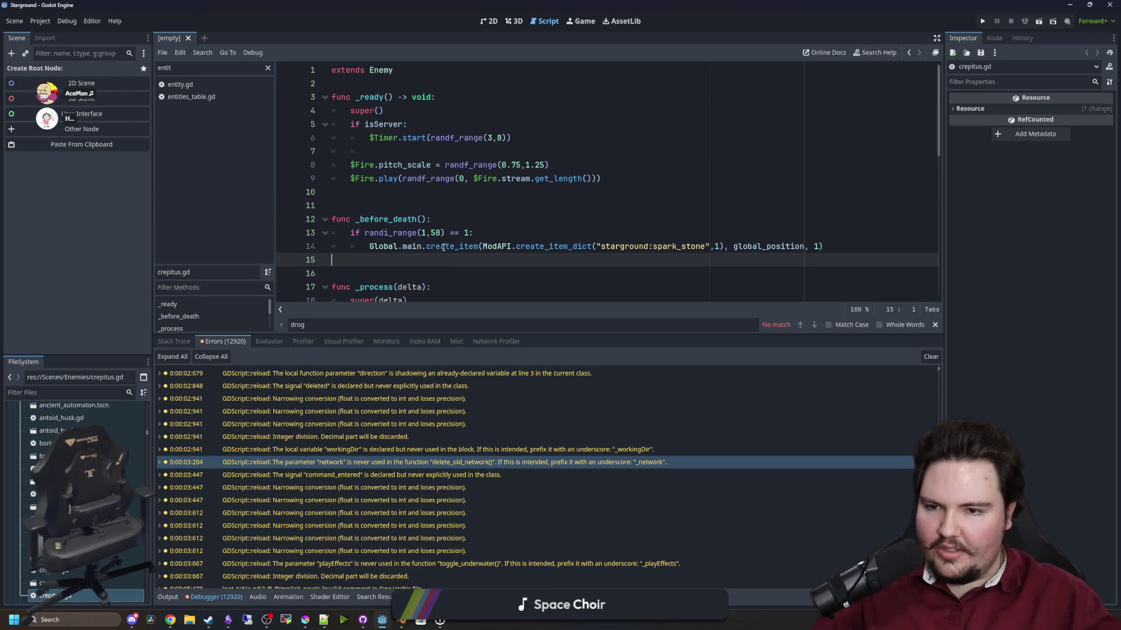
pyautogui.click(432, 180)
pyautogui.click(409, 206)
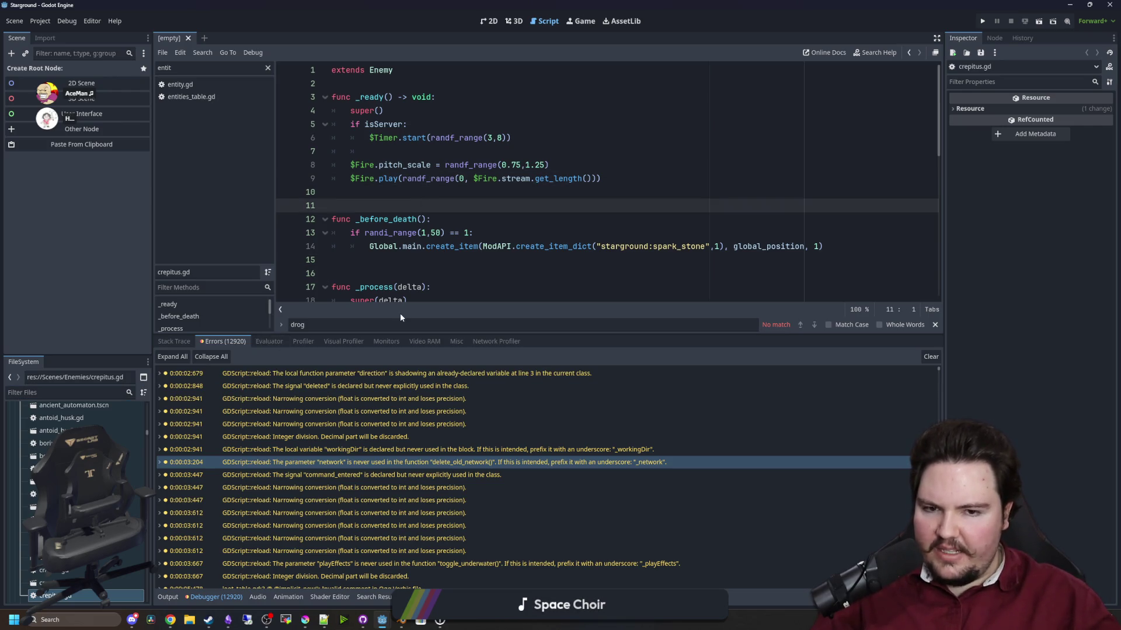
# Filter the project files for 'caligo' and open the caligo_room_1 scene.
pyautogui.click(87, 391)
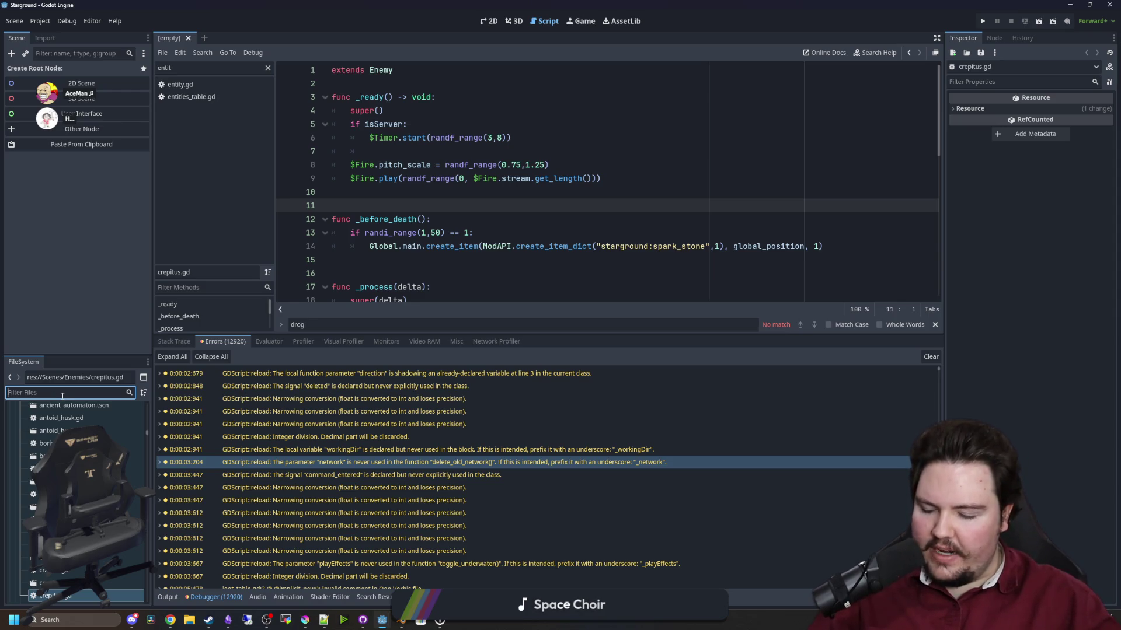
pyautogui.write('caligo')
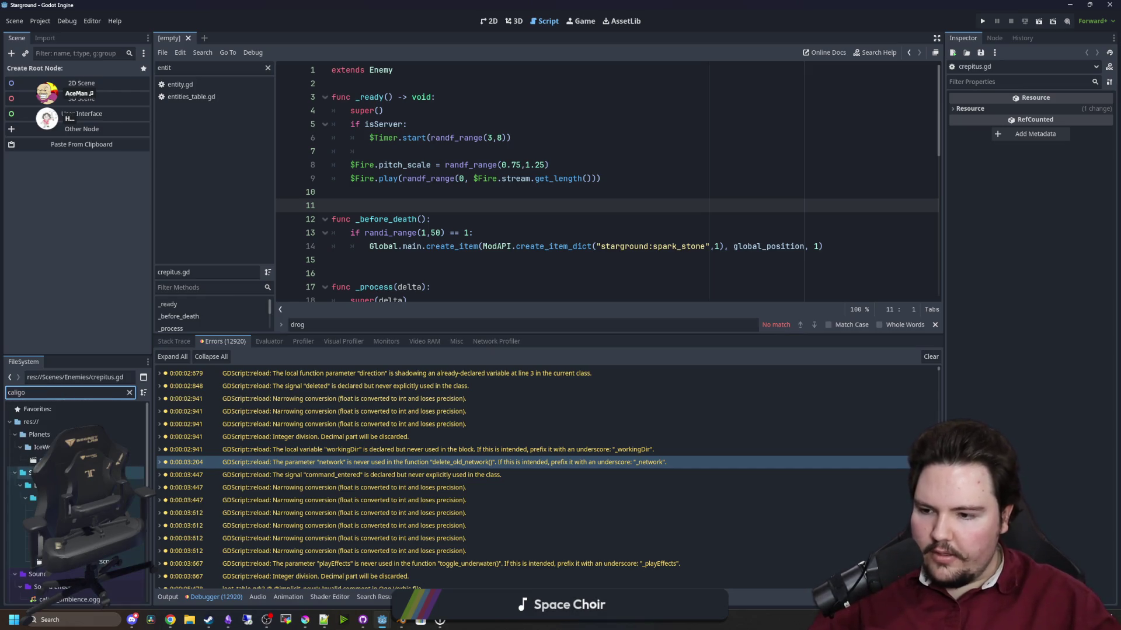
pyautogui.doubleClick(105, 562)
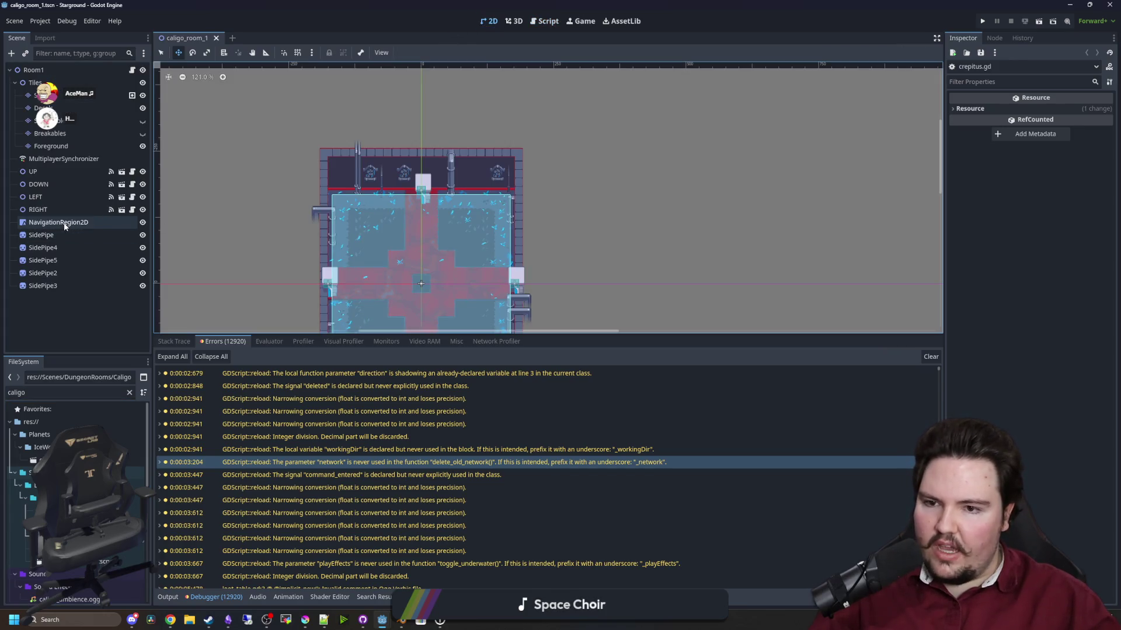
# Read the NavigationRegion2D class documentation, then open room.gd's source code.
pyautogui.click(58, 222)
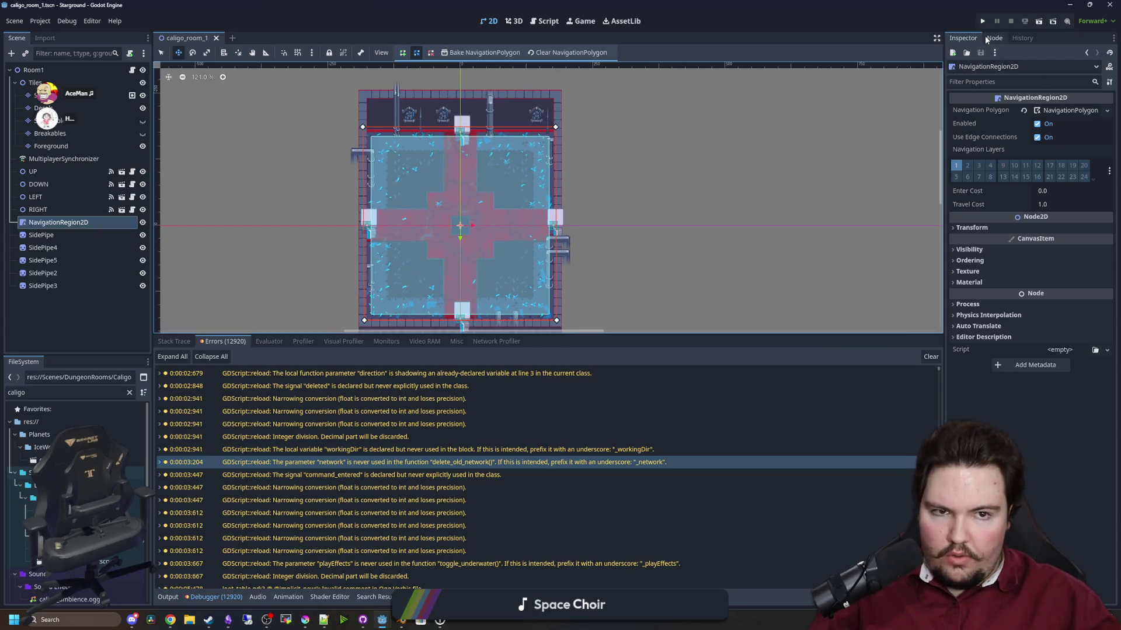
pyautogui.click(1103, 69)
pyautogui.click(1102, 71)
pyautogui.click(1106, 69)
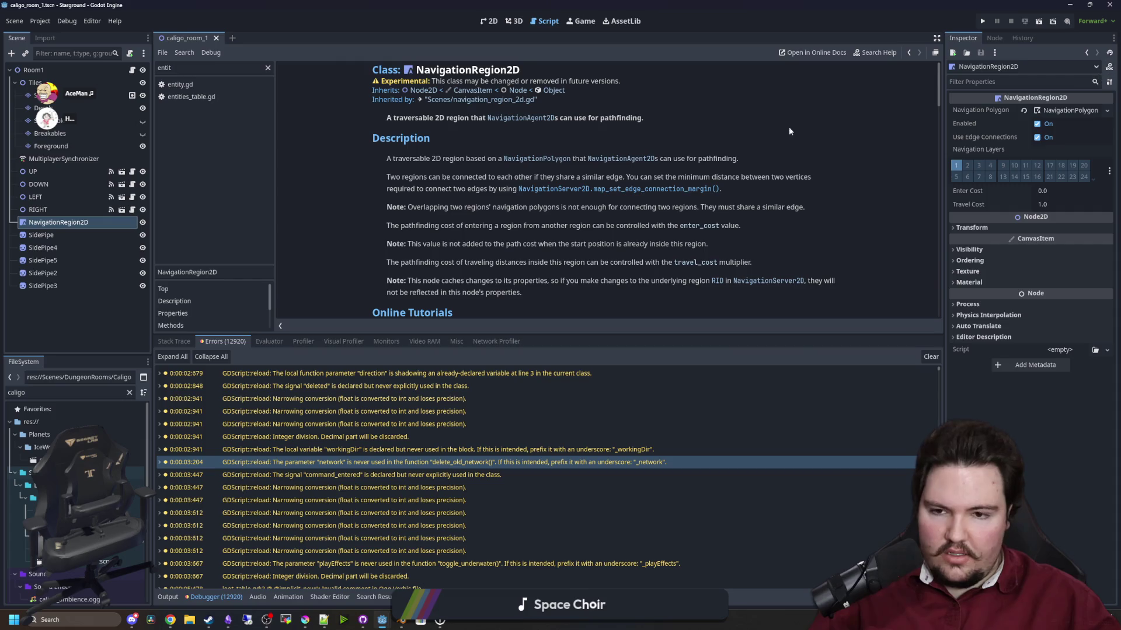
pyautogui.scroll(-10, 458, 272)
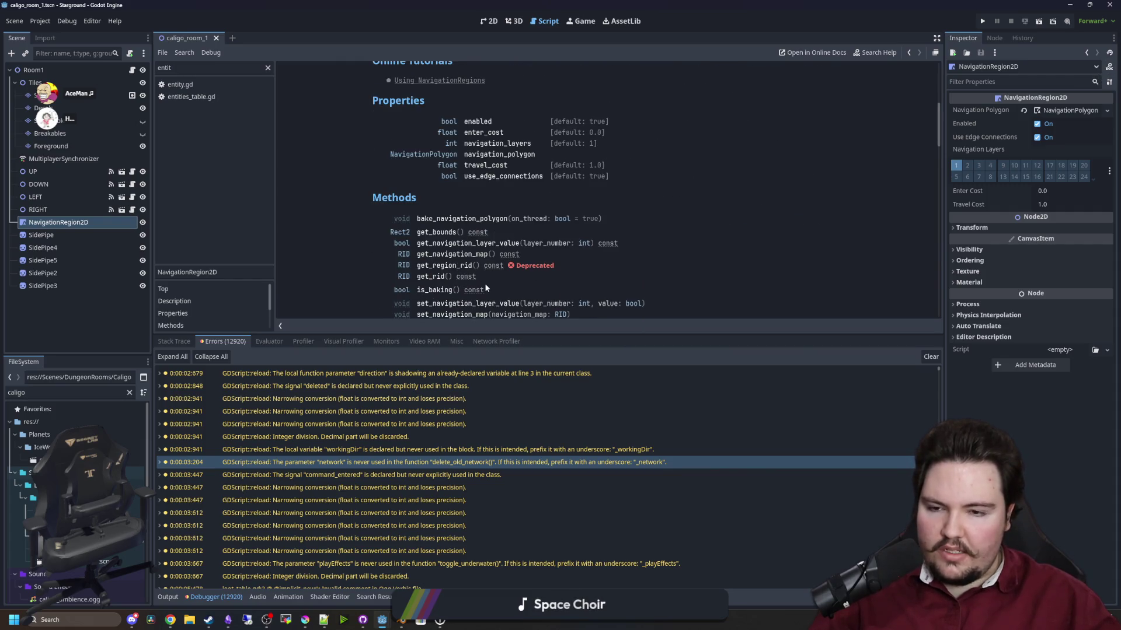
pyautogui.scroll(-2, 458, 273)
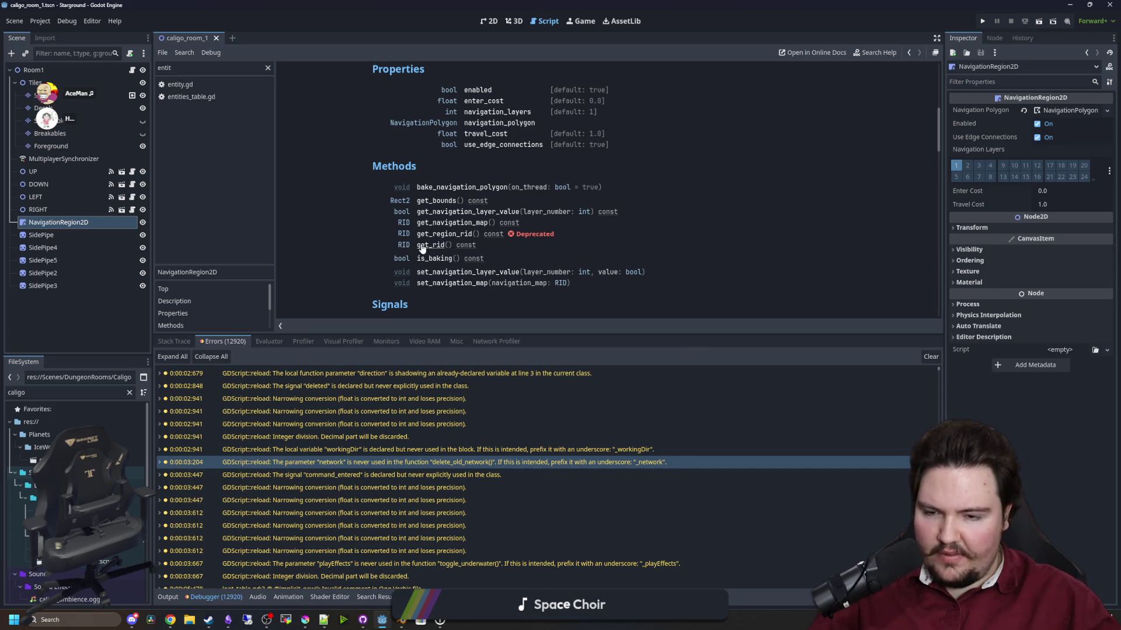
pyautogui.scroll(-3, 538, 281)
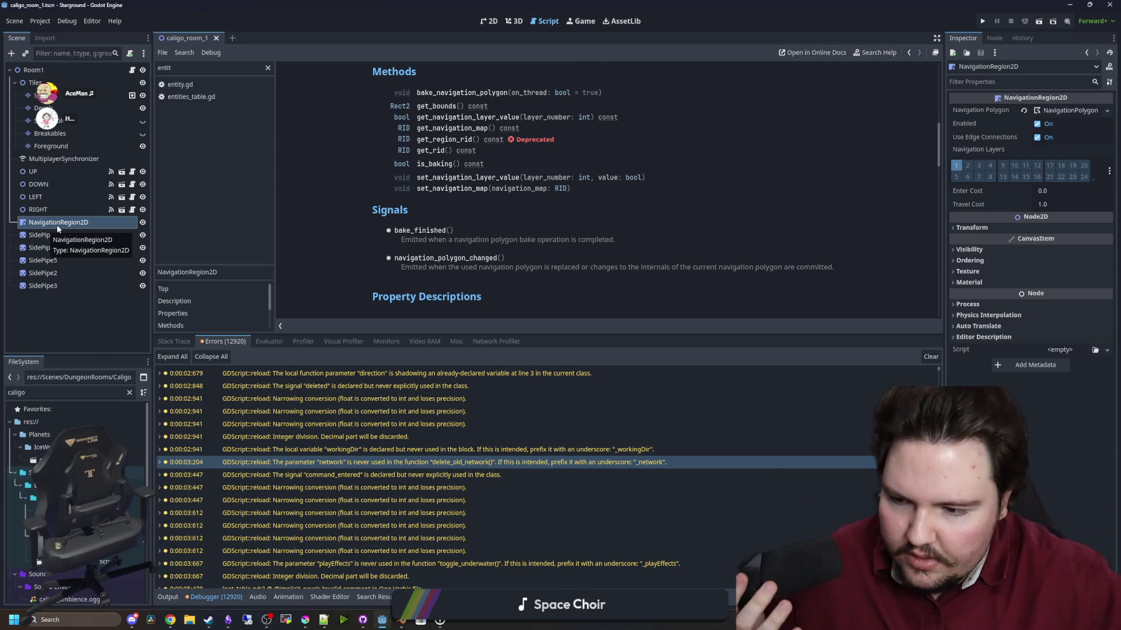
pyautogui.click(131, 70)
pyautogui.click(491, 154)
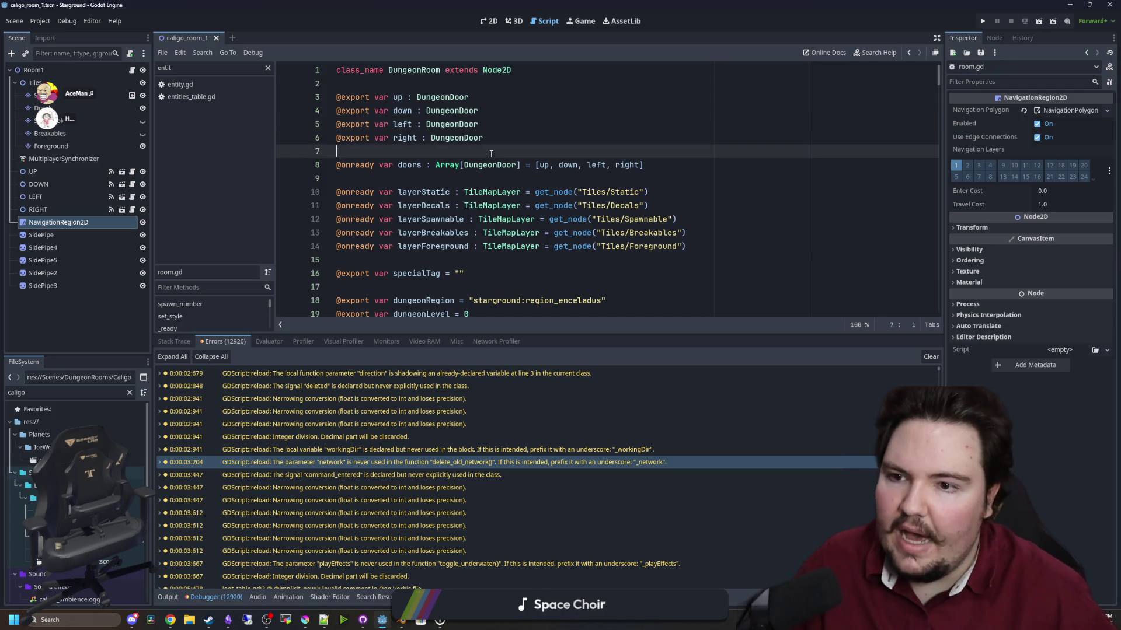
pyautogui.scroll(-5, 467, 164)
pyautogui.scroll(2, 457, 165)
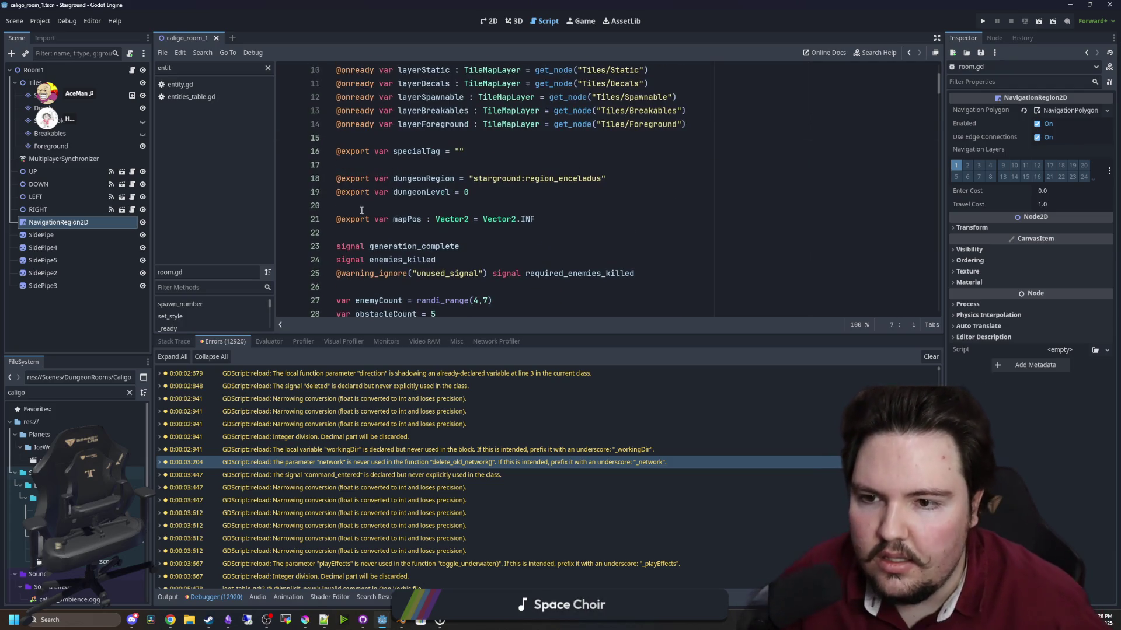
pyautogui.scroll(-10, 408, 181)
pyautogui.scroll(4, 396, 195)
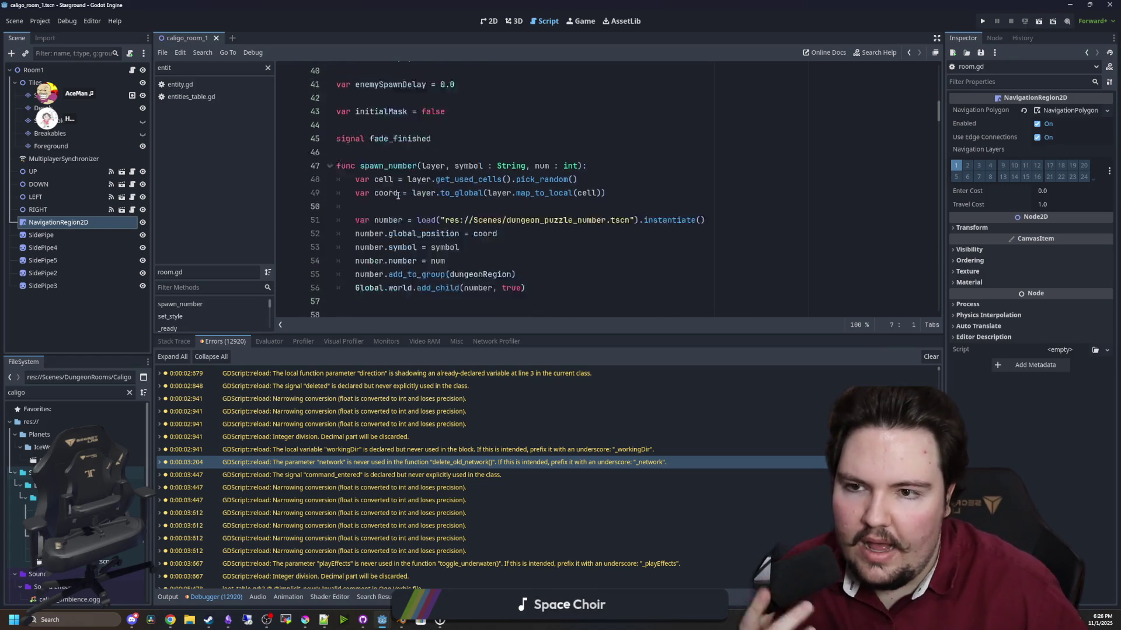
pyautogui.scroll(4, 394, 227)
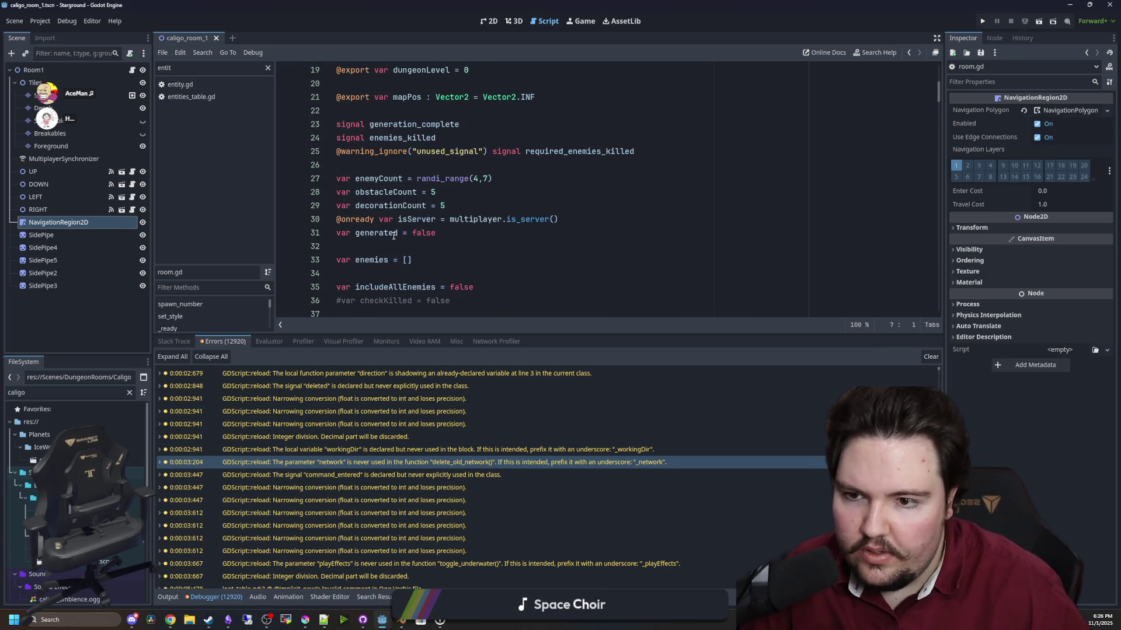
pyautogui.click(600, 224)
pyautogui.press('Return')
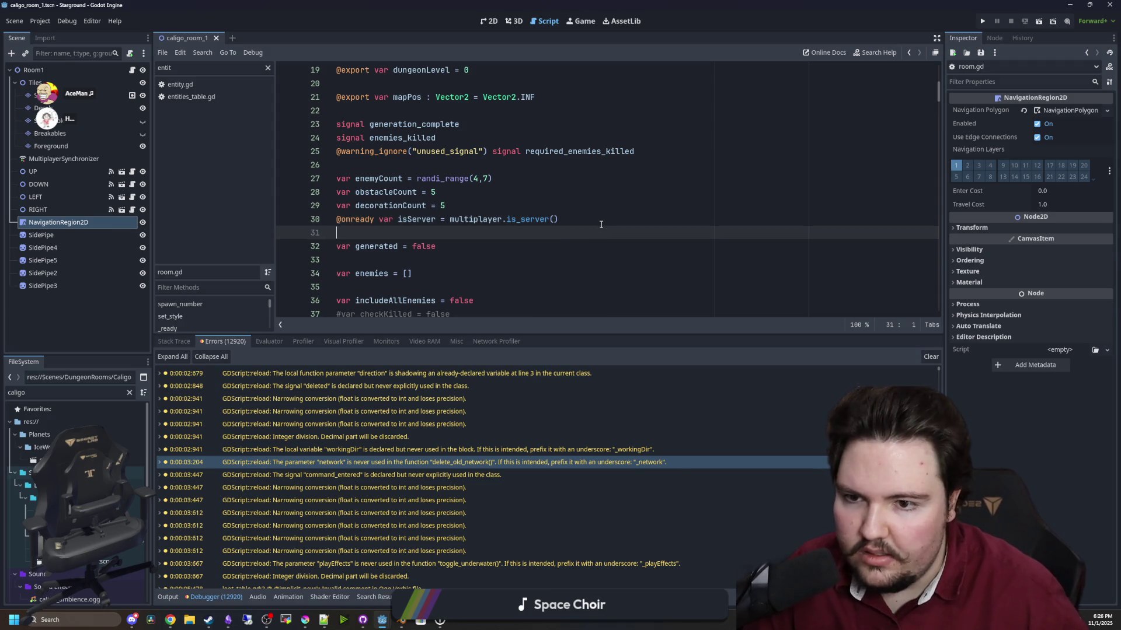
pyautogui.write('@ONREADY')
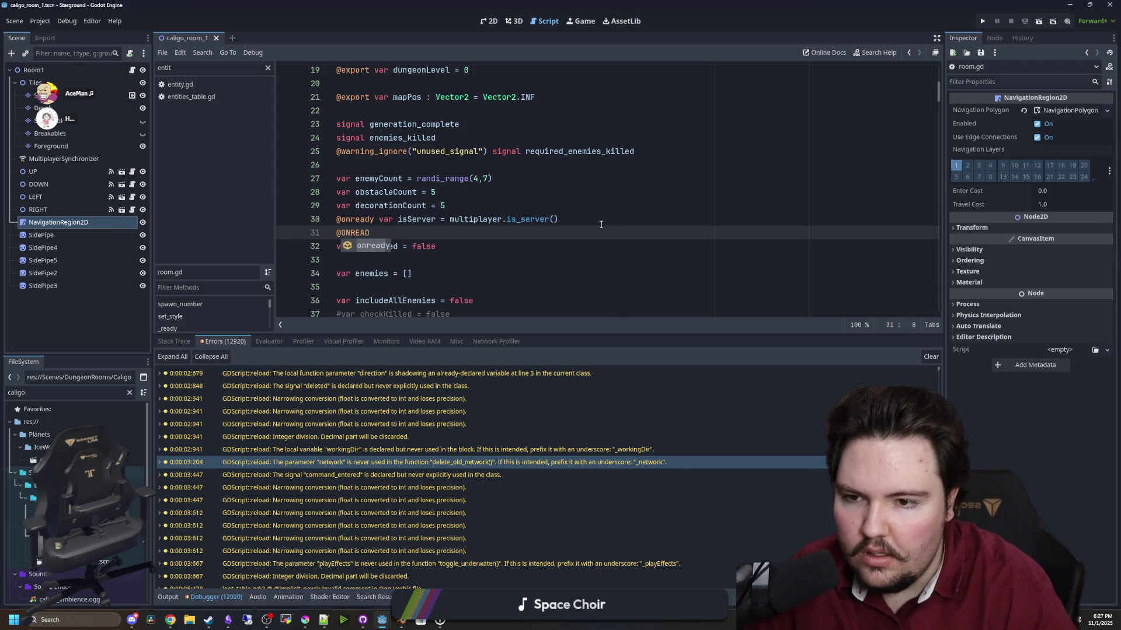
pyautogui.press('Return')
pyautogui.write('AR')
pyautogui.press('Return')
pyautogui.write('navigatio')
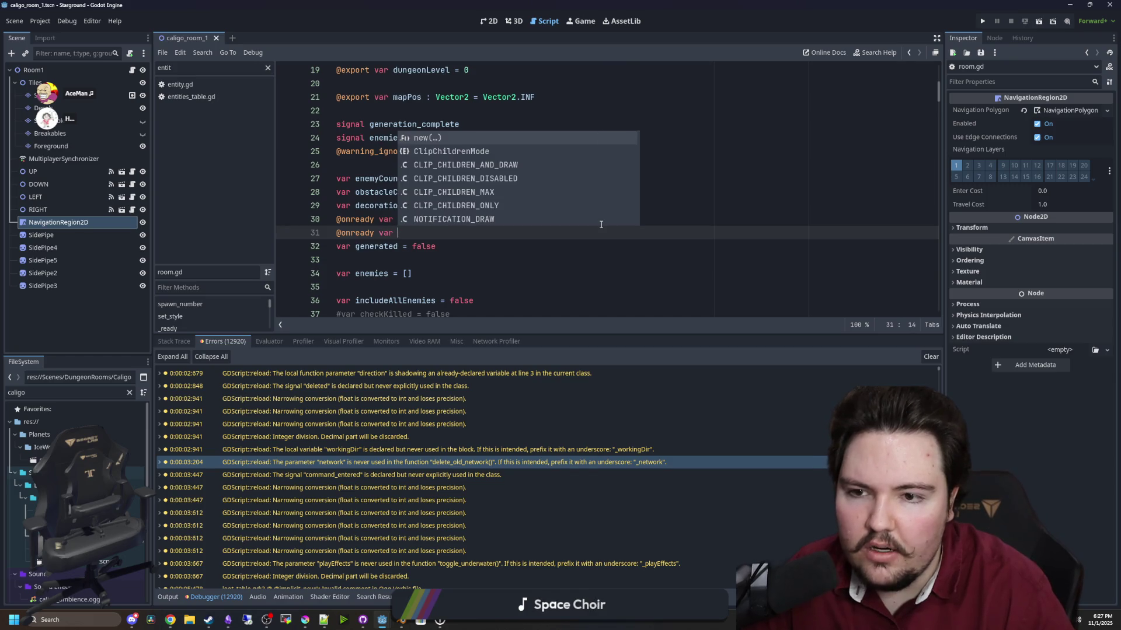
pyautogui.write('on')
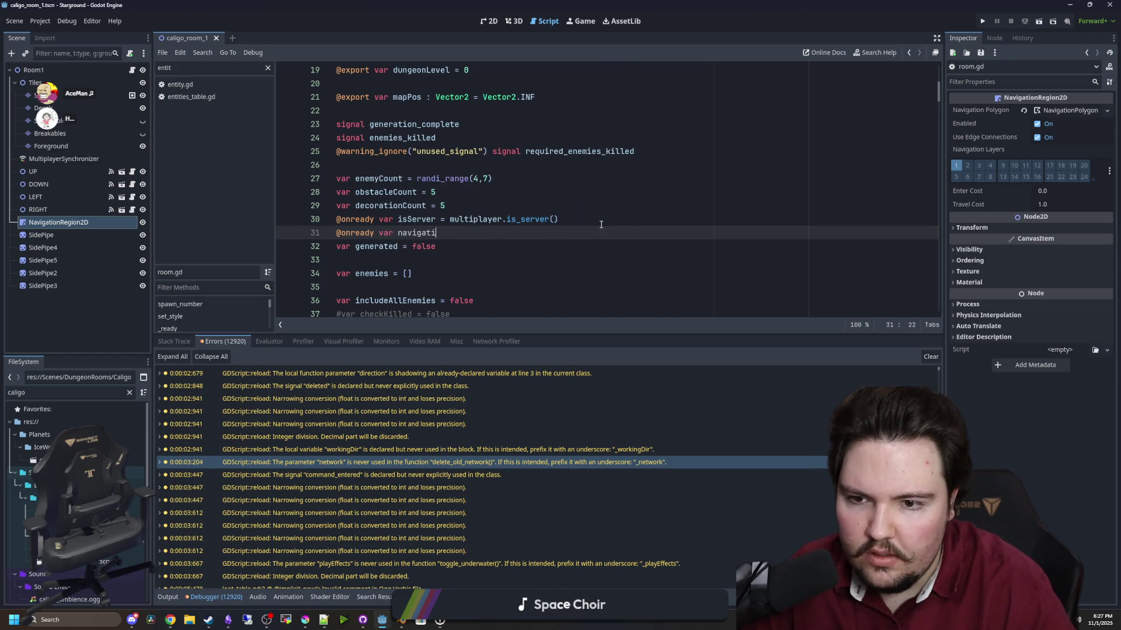
pyautogui.write('ionRegion = ')
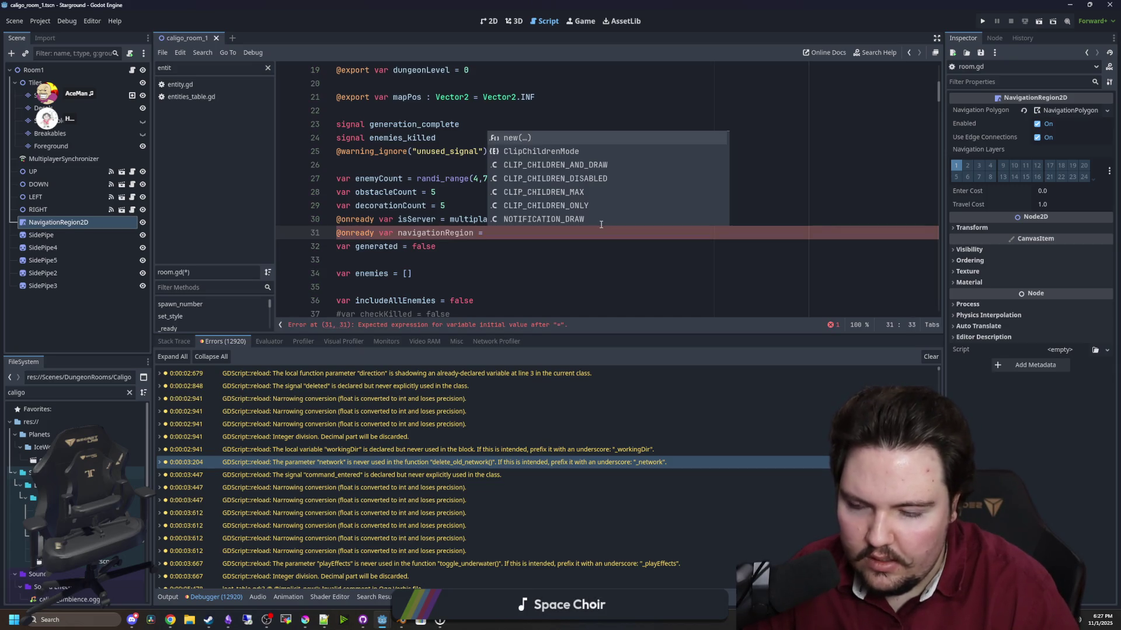
pyautogui.write('get_node')
pyautogui.press('Return')
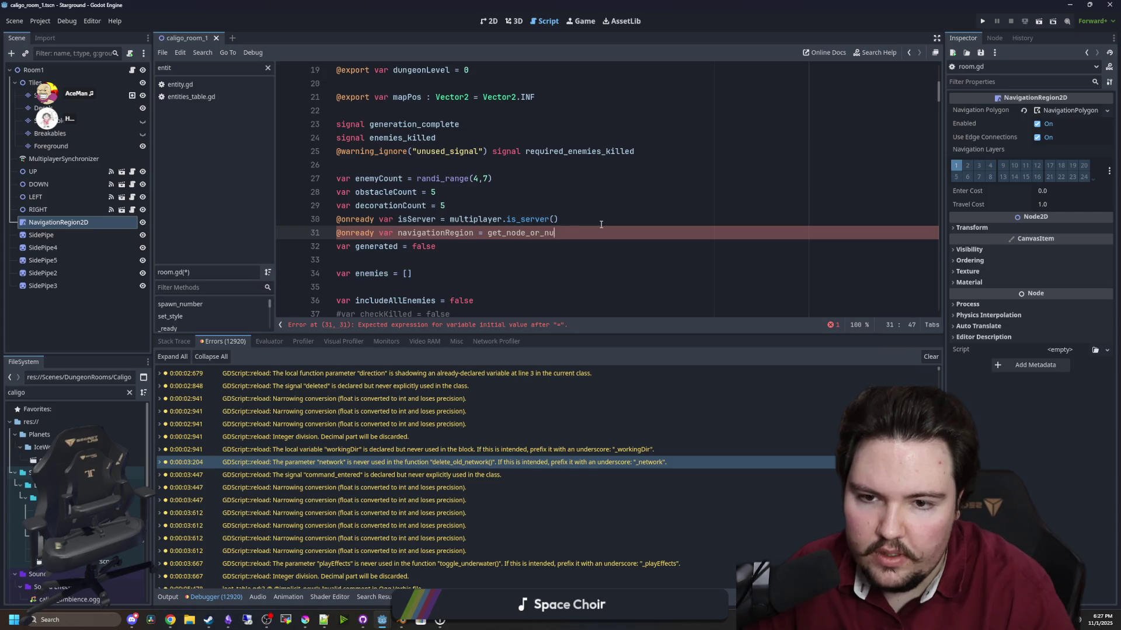
# Pass "NavigationRegion2D" as the node path and type the variable as NavigationRegion2D.
pyautogui.write(')')
pyautogui.press('Left')
pyautogui.write('"Navb')
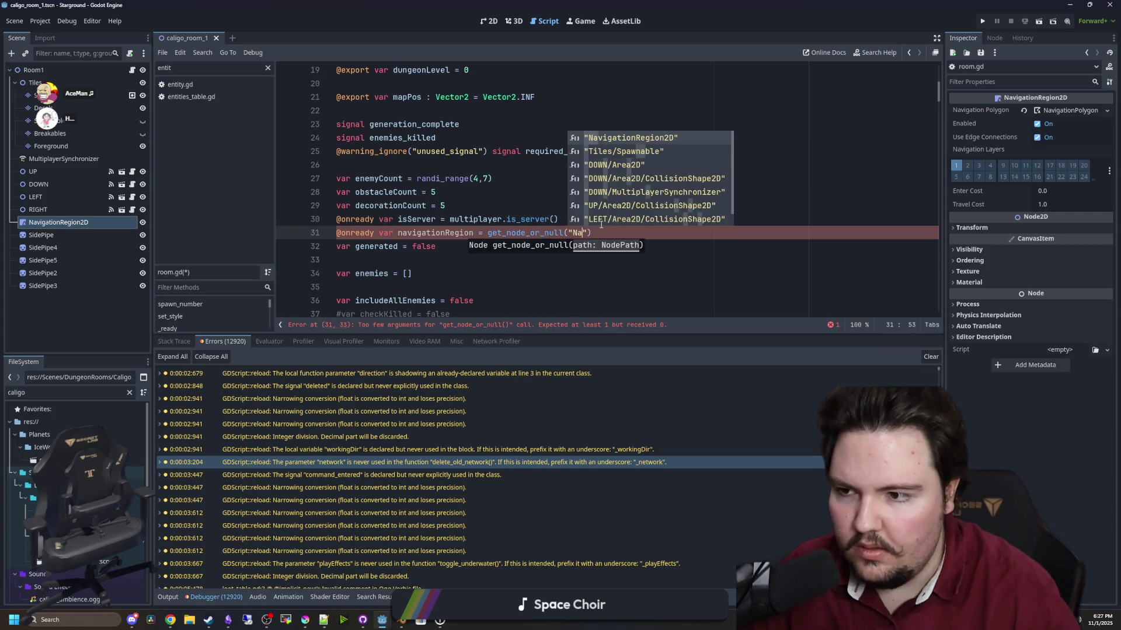
pyautogui.press('BackSpace')
pyautogui.press('Return')
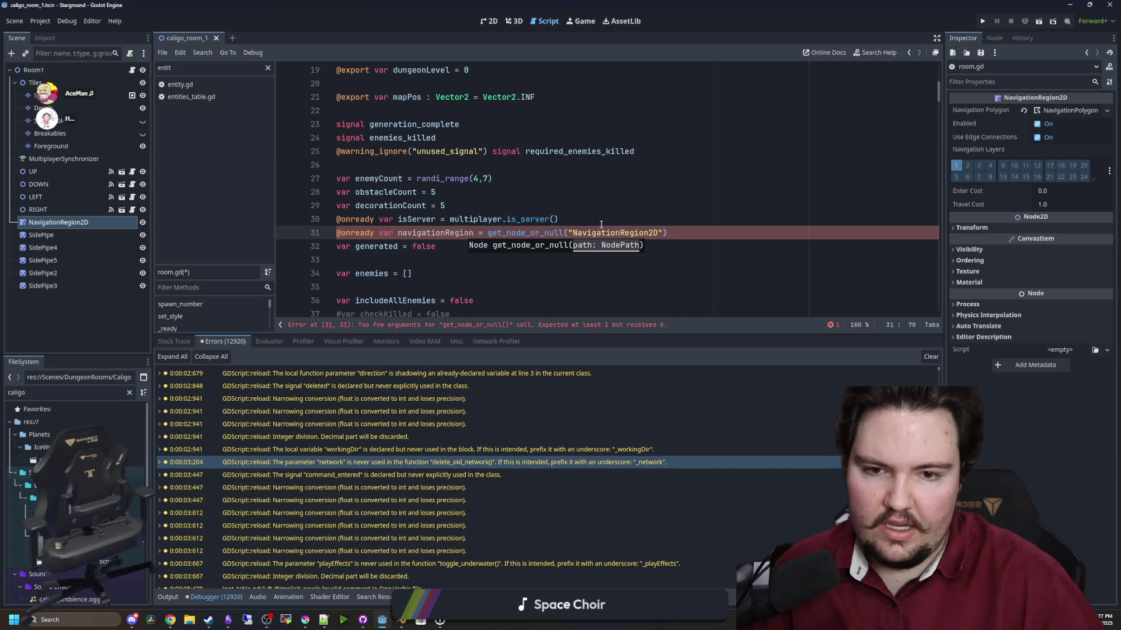
pyautogui.click(476, 233)
pyautogui.write(': Nav')
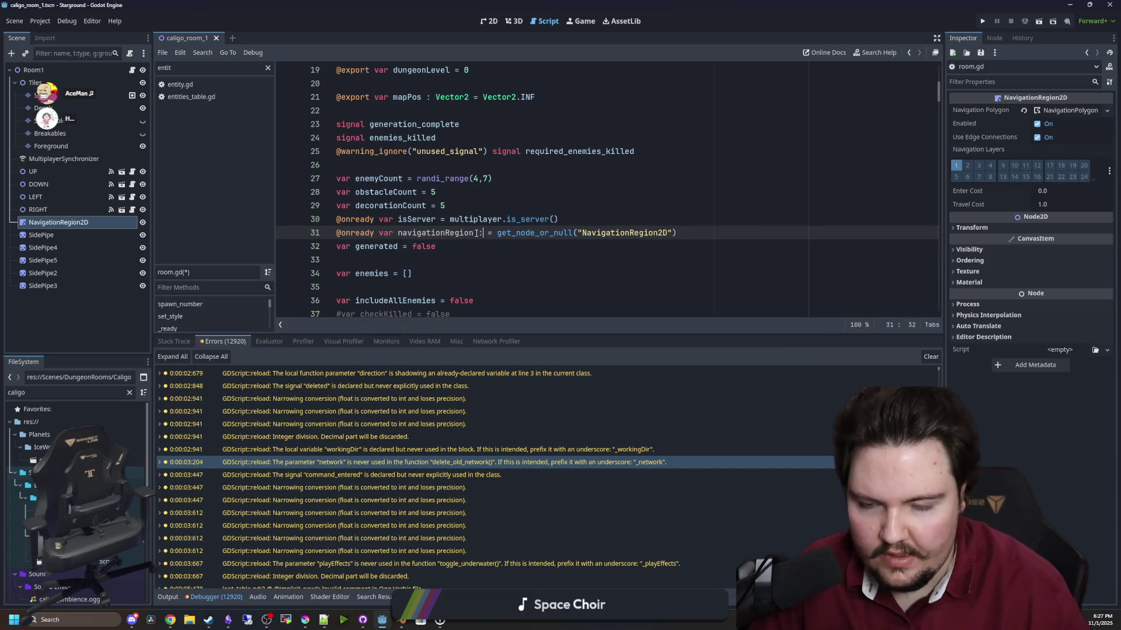
pyautogui.write('ig')
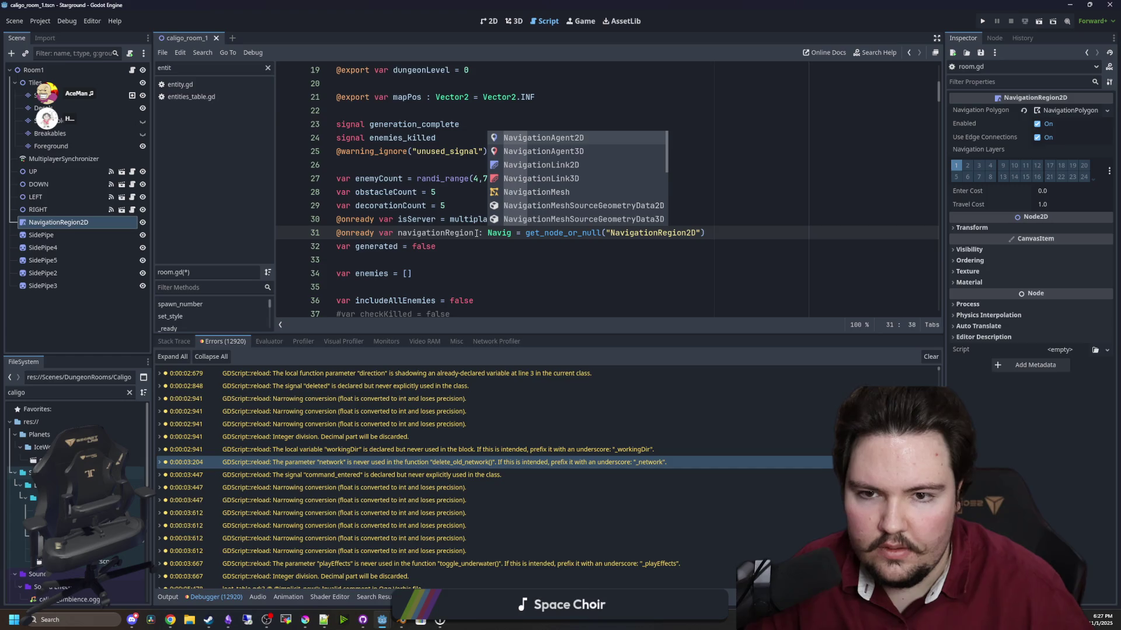
pyautogui.write('ationR')
pyautogui.press('Return')
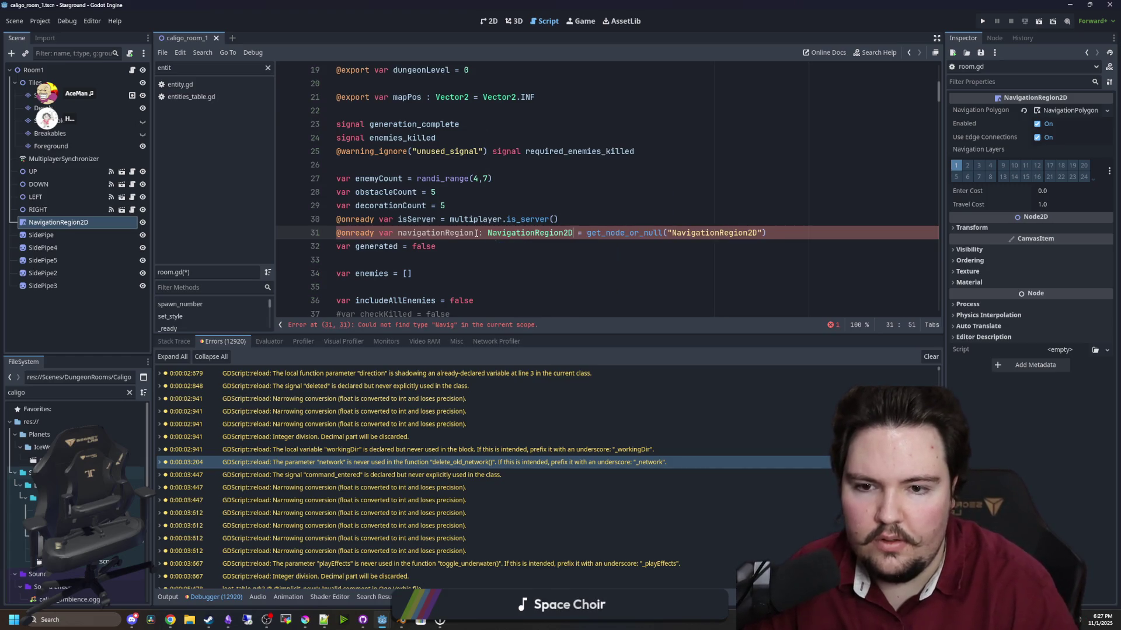
# Save room.gd with Ctrl+S and clear the caligo FileSystem filter.
pyautogui.click(529, 202)
pyautogui.press('Down')
pyautogui.press('Down')
pyautogui.press('Down')
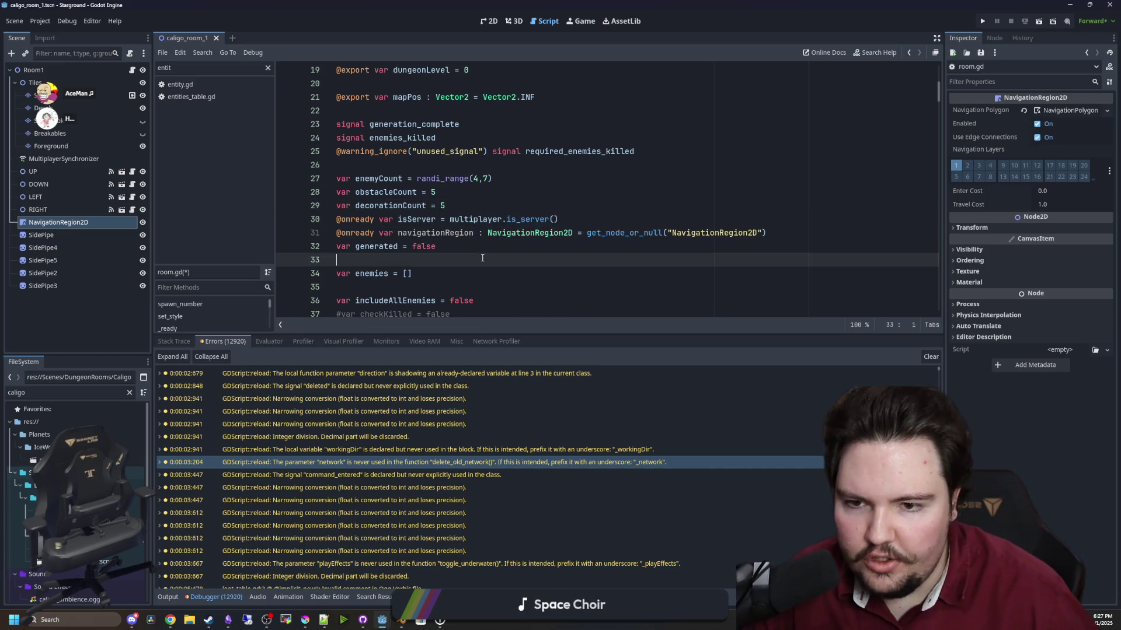
pyautogui.press('Up')
pyautogui.press('Up')
pyautogui.press('Up')
pyautogui.hotkey('ctrl', 's')
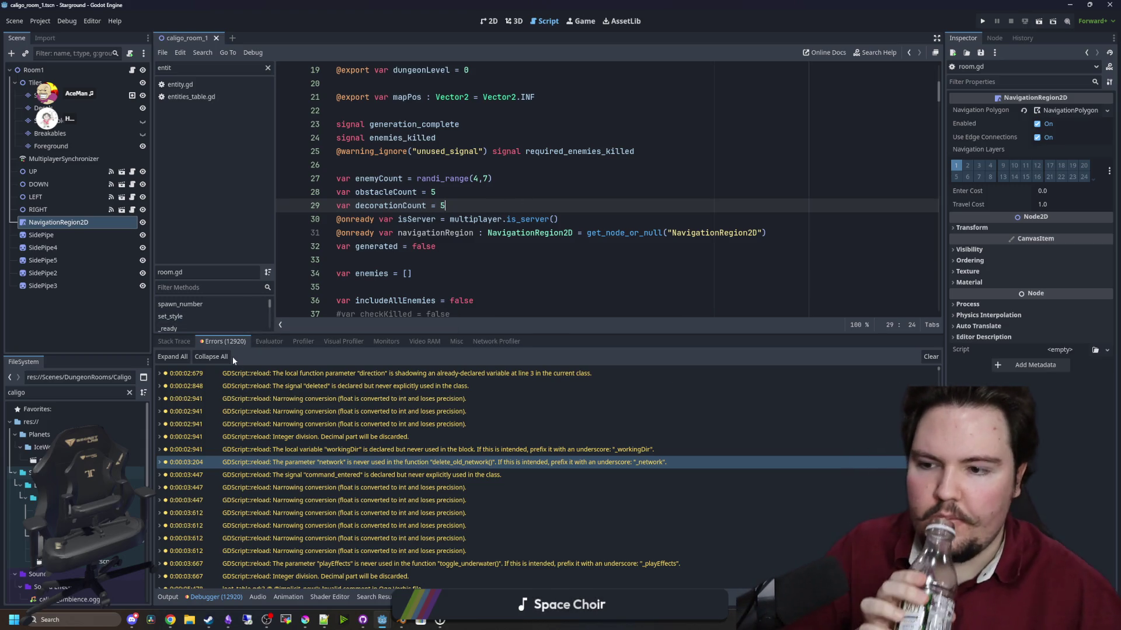
pyautogui.click(127, 393)
pyautogui.click(128, 393)
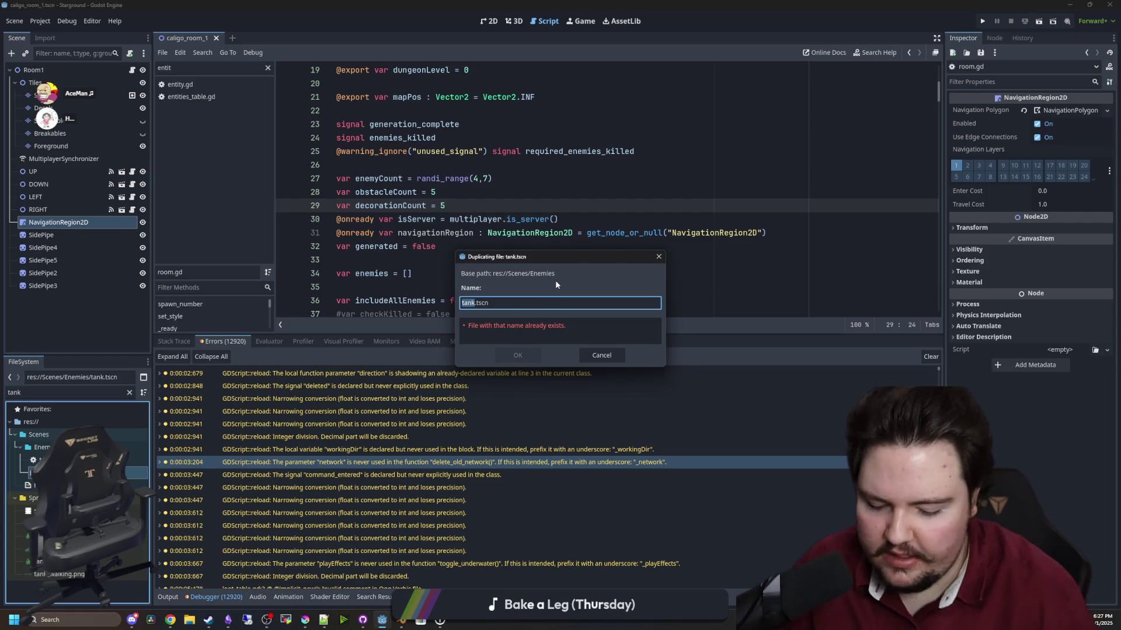
# Save the tank.tscn duplicate as spitter.tscn, then filter for spitter and open it, framed.
pyautogui.write('spitter')
pyautogui.click(500, 355)
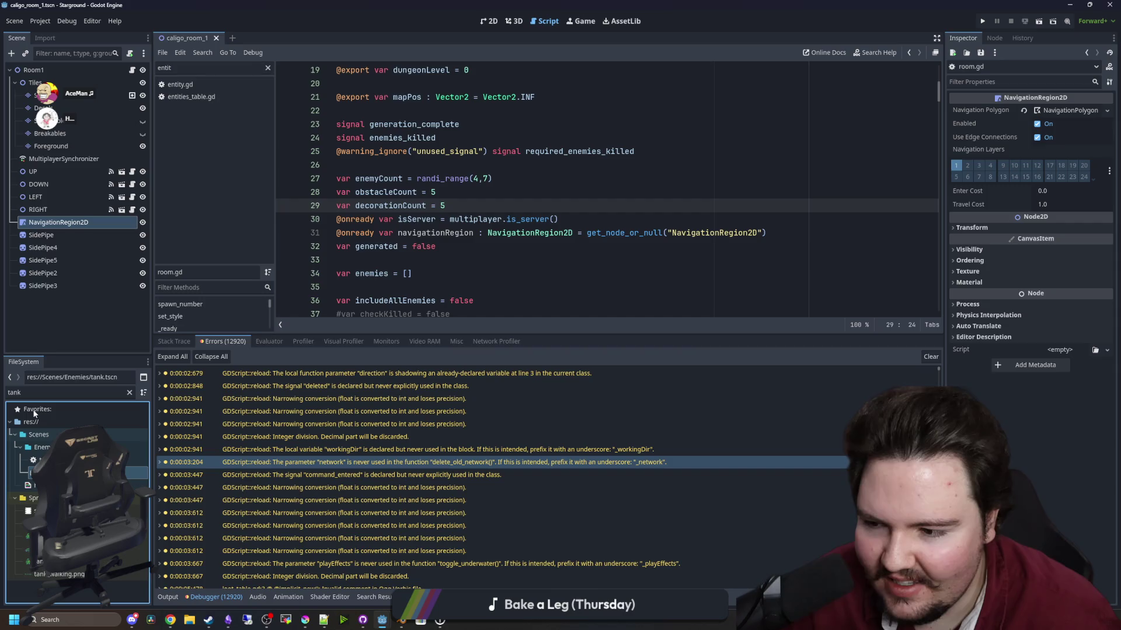
pyautogui.doubleClick(108, 396)
pyautogui.write('spitter')
pyautogui.doubleClick(41, 459)
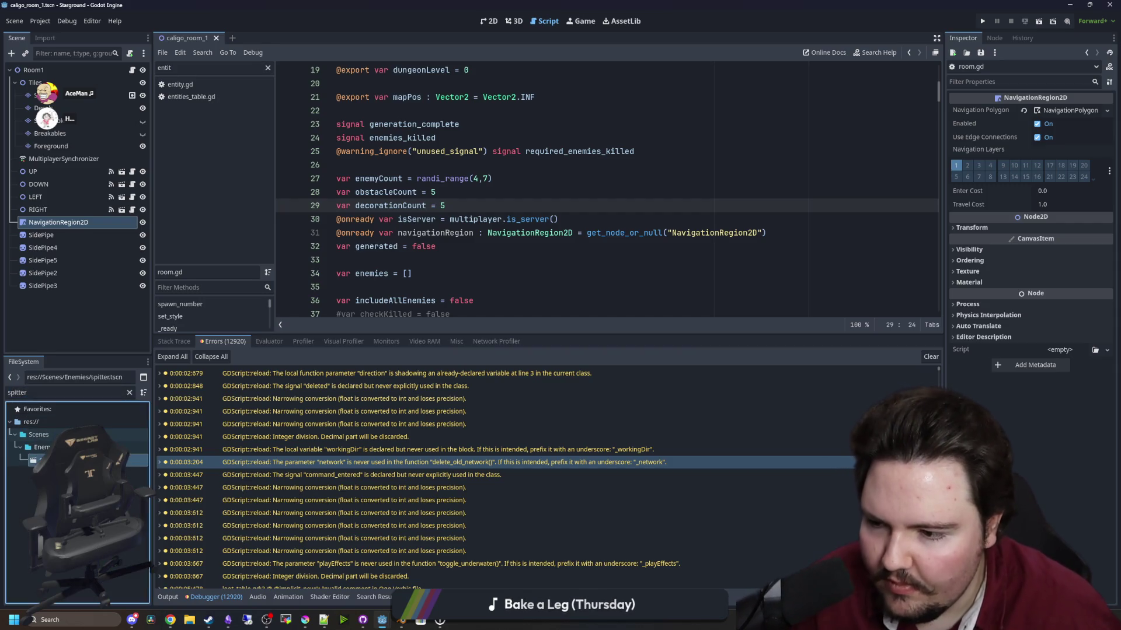
pyautogui.hotkey('shift', 'f')
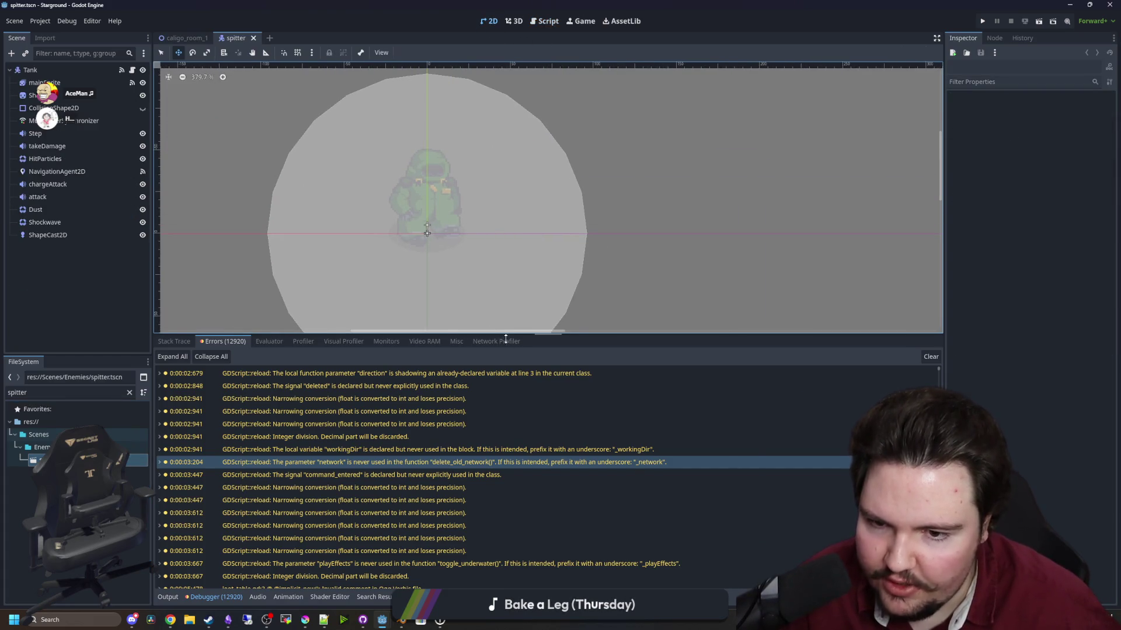
# Attach a new spitter.gd script to the root node, filled with the tank script's code.
pyautogui.moveTo(495, 335); pyautogui.dragTo(494, 407)
pyautogui.hotkey('shift', 'f')
pyautogui.click(132, 69)
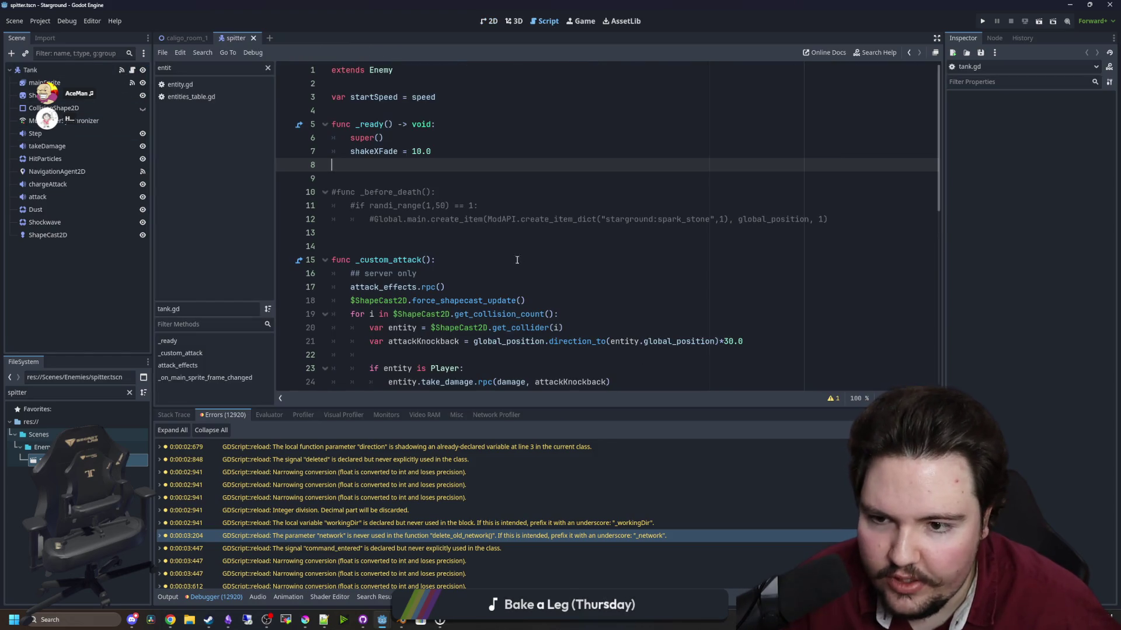
pyautogui.scroll(-8, 429, 233)
pyautogui.scroll(-1, 430, 233)
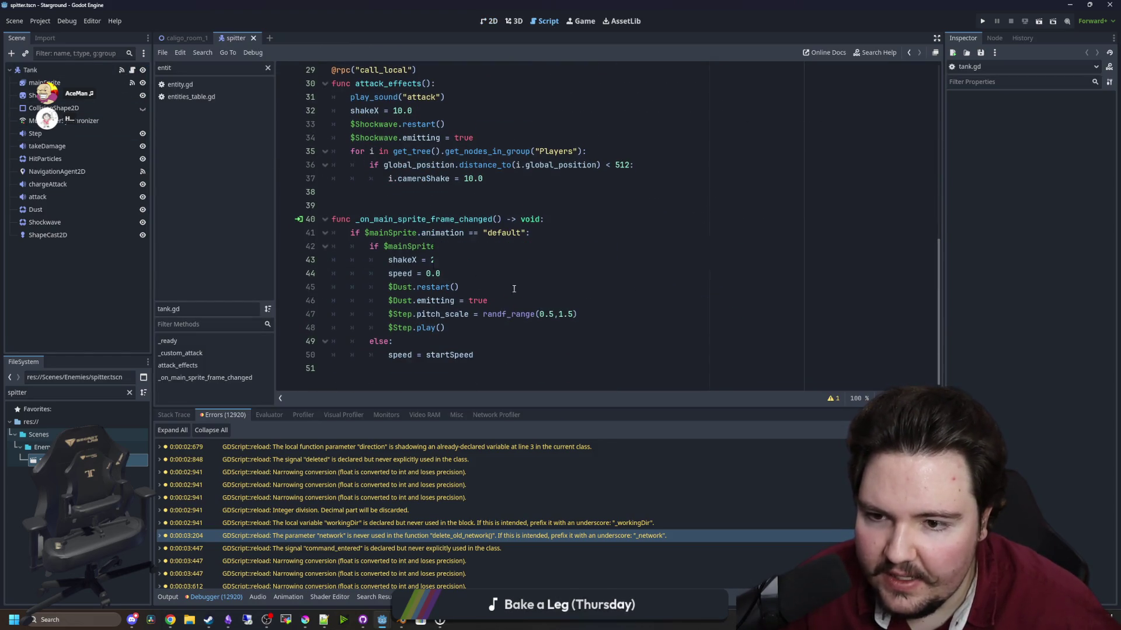
pyautogui.click(430, 190)
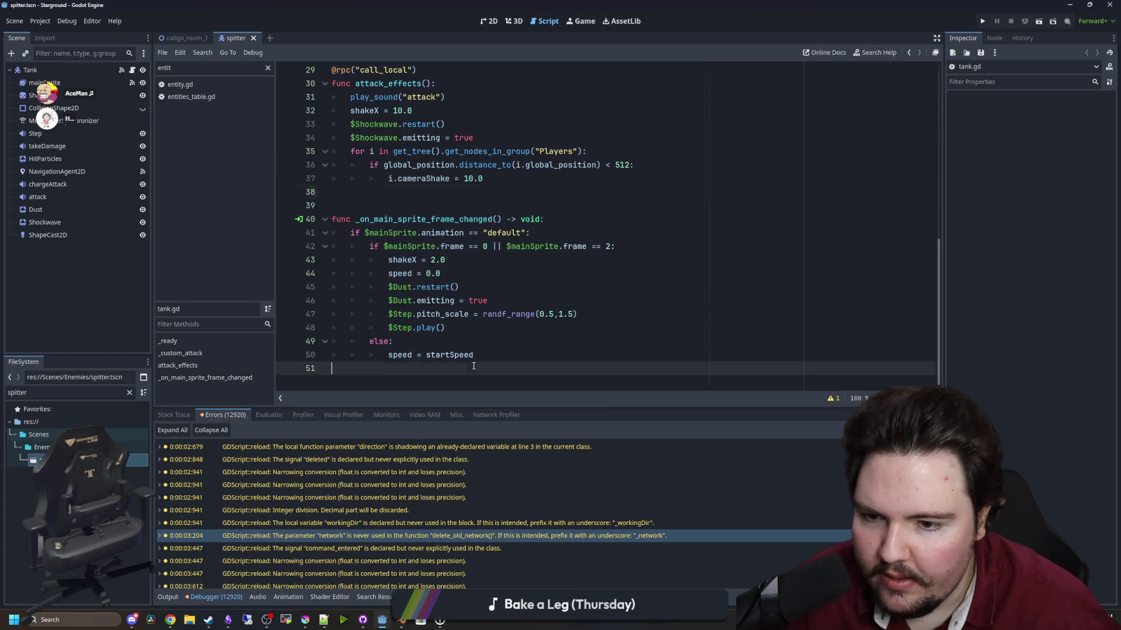
pyautogui.hotkey('ctrl', 'a')
pyautogui.click(116, 69)
pyautogui.click(130, 53)
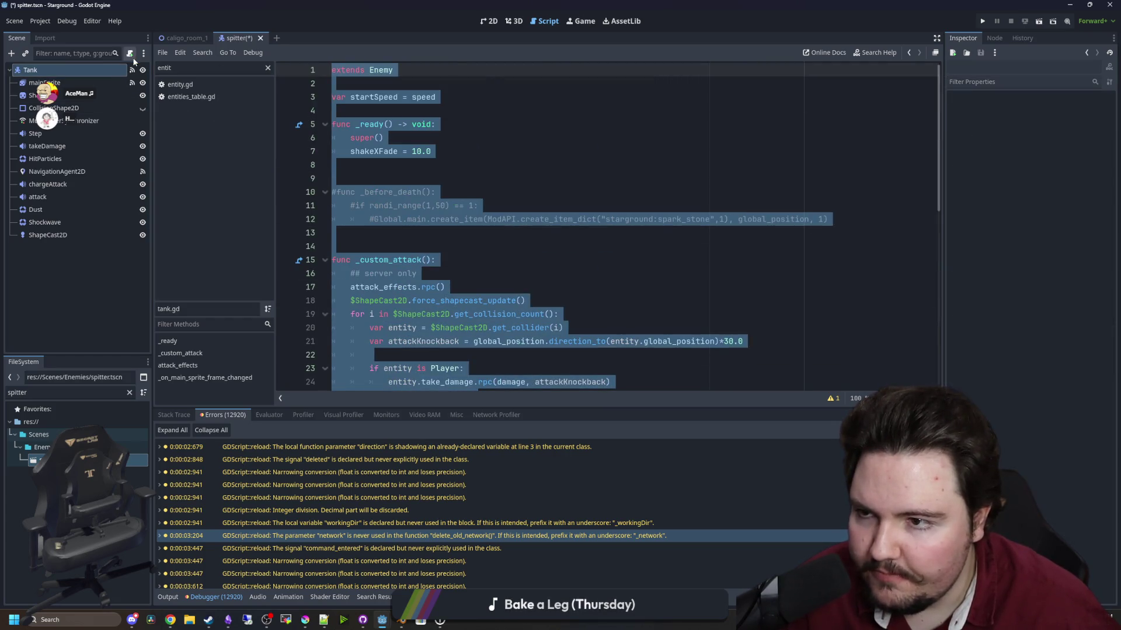
pyautogui.press('Escape')
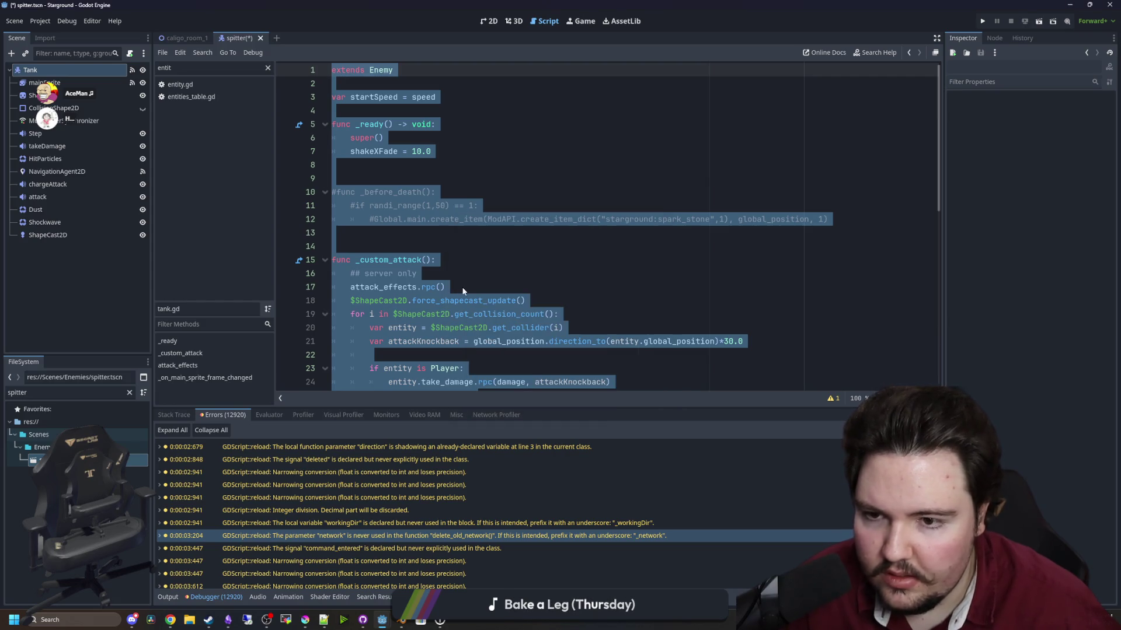
pyautogui.hotkey('ctrl', 'a')
pyautogui.hotkey('ctrl', 'v')
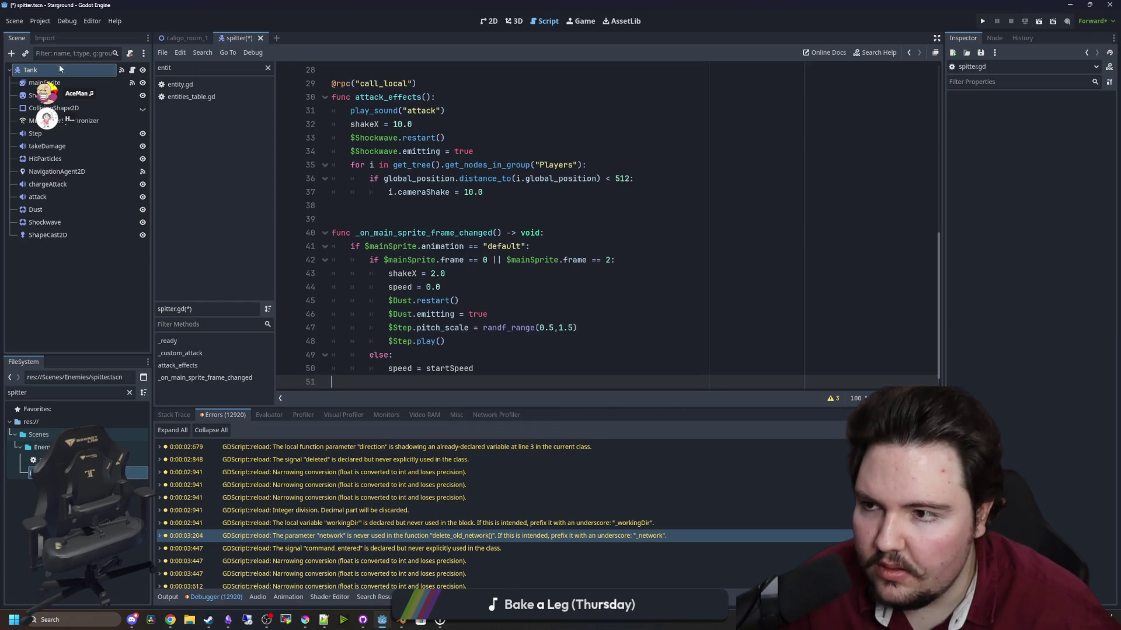
# Set the entity's ID property to starground:entity_spitter.
pyautogui.click(39, 70)
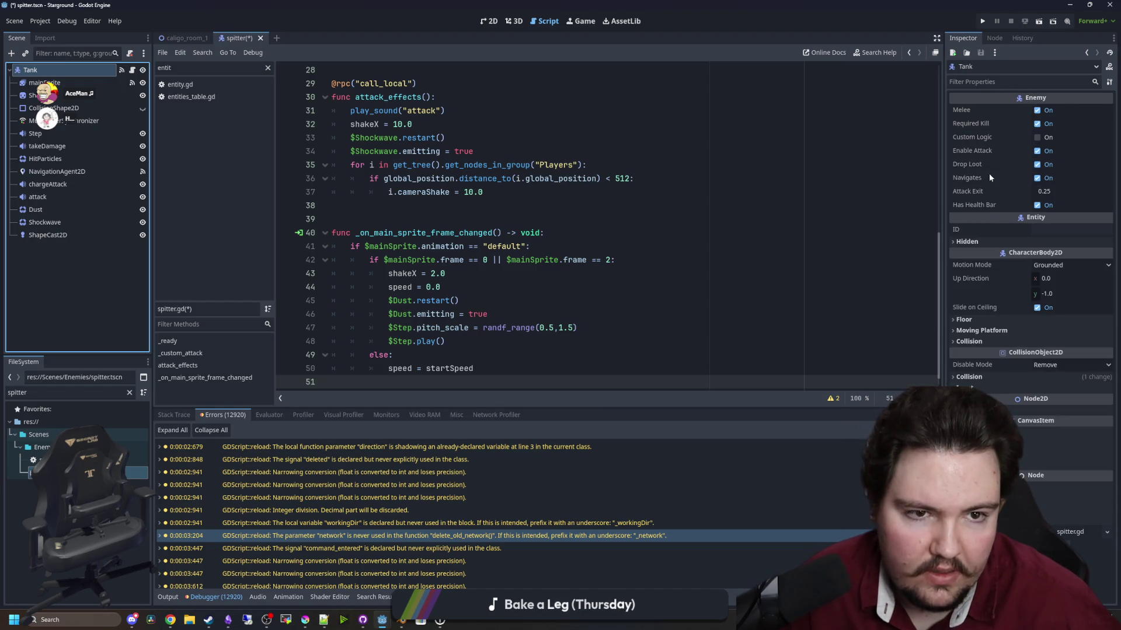
pyautogui.click(1042, 229)
pyautogui.write('starground:entity_spit')
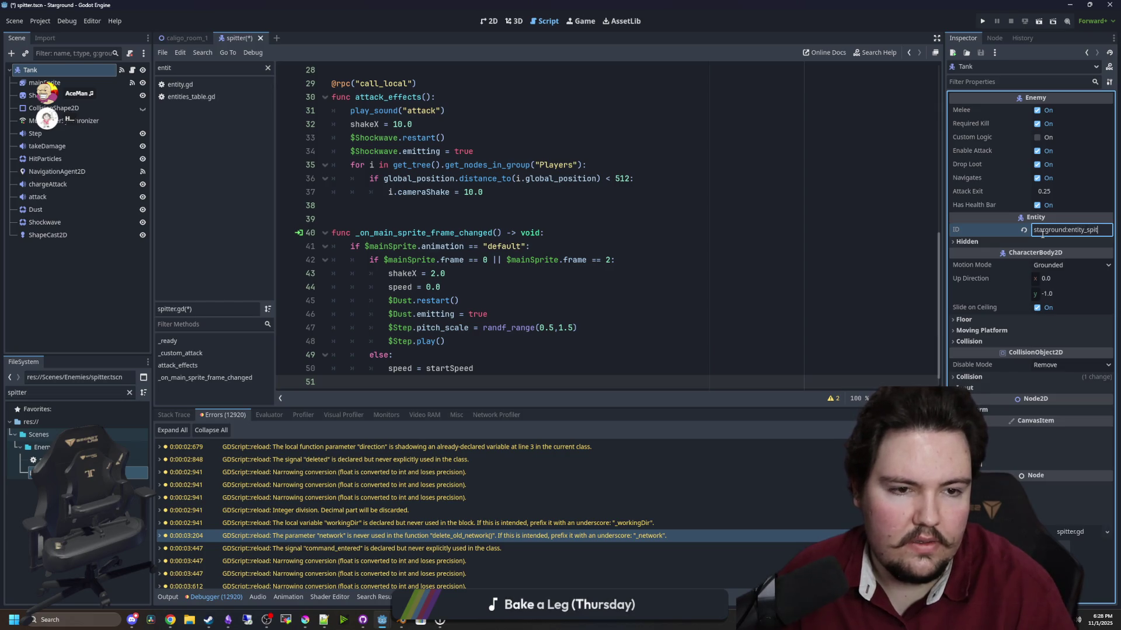
pyautogui.write('ter')
pyautogui.click(525, 97)
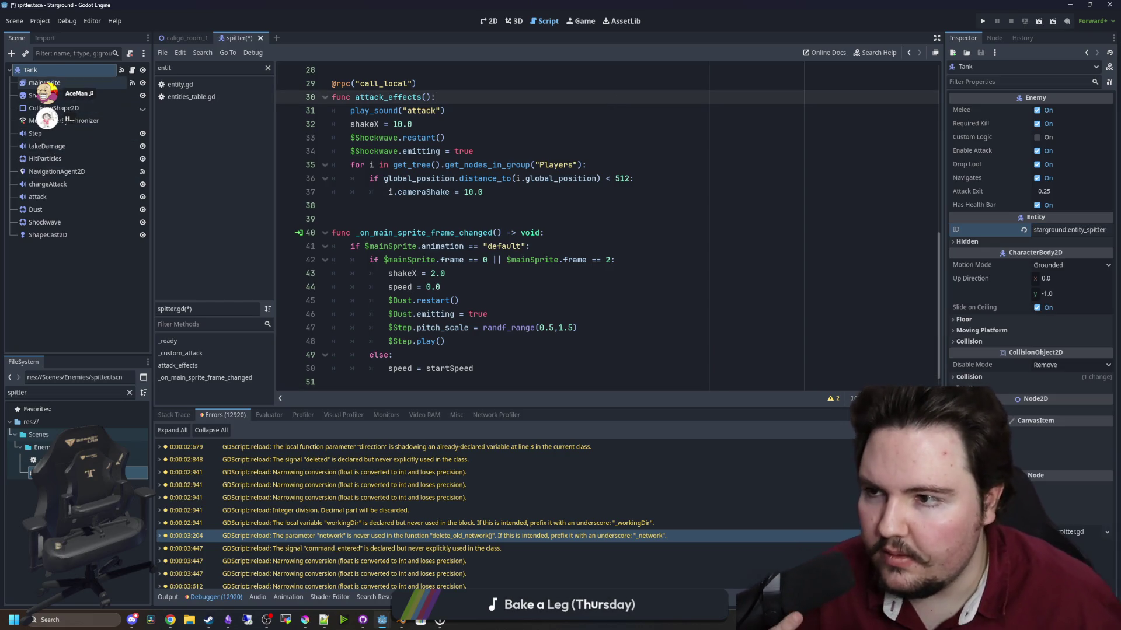
# Rename the Tank root node to Spitter and save the scene.
pyautogui.scroll(9, 525, 204)
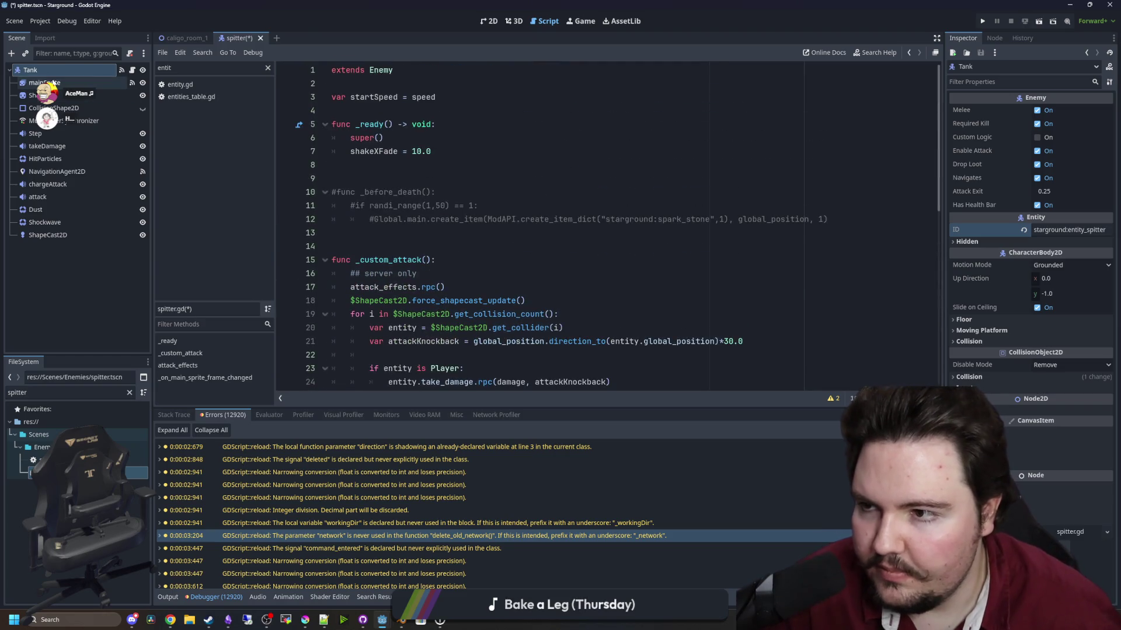
pyautogui.click(52, 83)
pyautogui.click(55, 70)
pyautogui.doubleClick(58, 69)
pyautogui.write('Spitter')
pyautogui.press('Return')
pyautogui.click(420, 138)
pyautogui.hotkey('ctrl', 's')
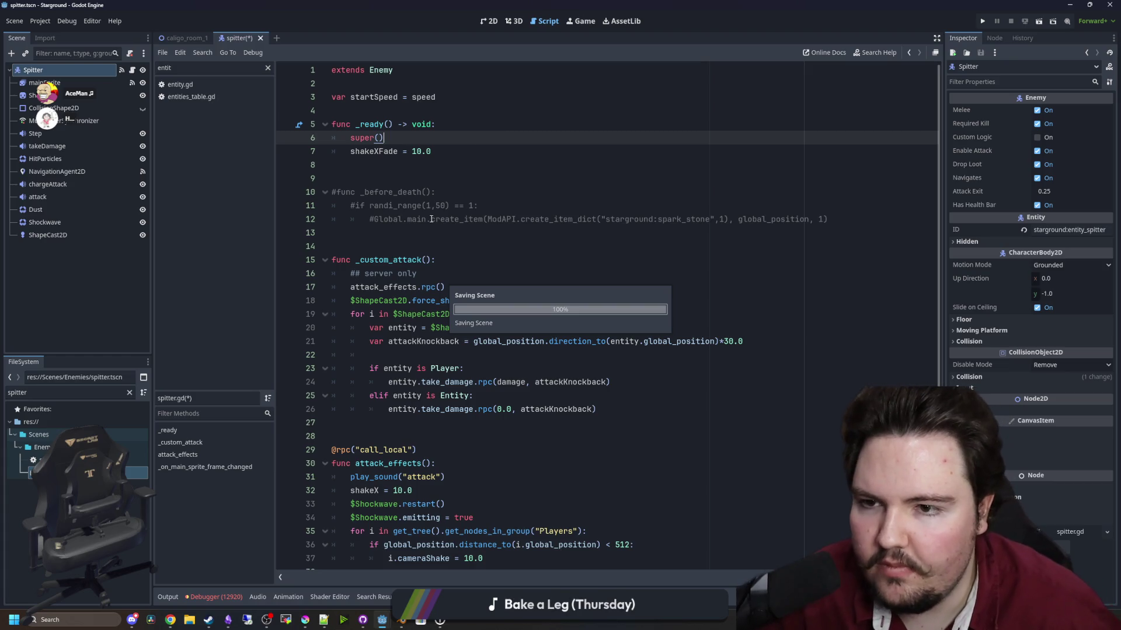
pyautogui.click(398, 164)
# Filter the FileSystem dock for 'entit' and open entities_table.gd.
pyautogui.moveTo(432, 233); pyautogui.dragTo(331, 192)
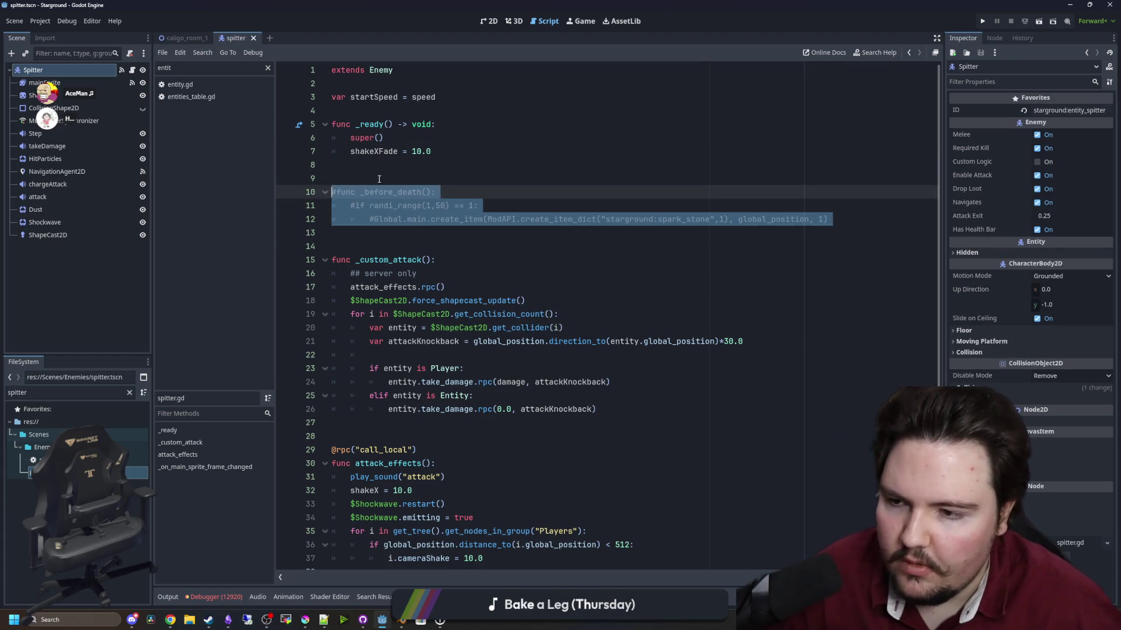
pyautogui.press('Up')
pyautogui.doubleClick(120, 392)
pyautogui.write('entit')
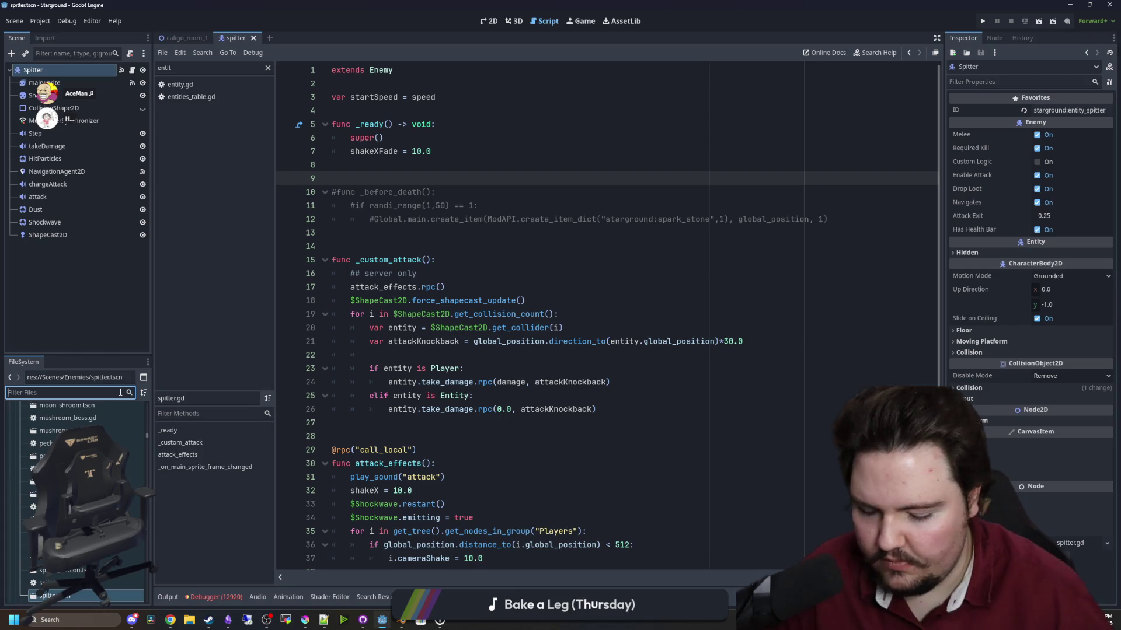
pyautogui.click(41, 447)
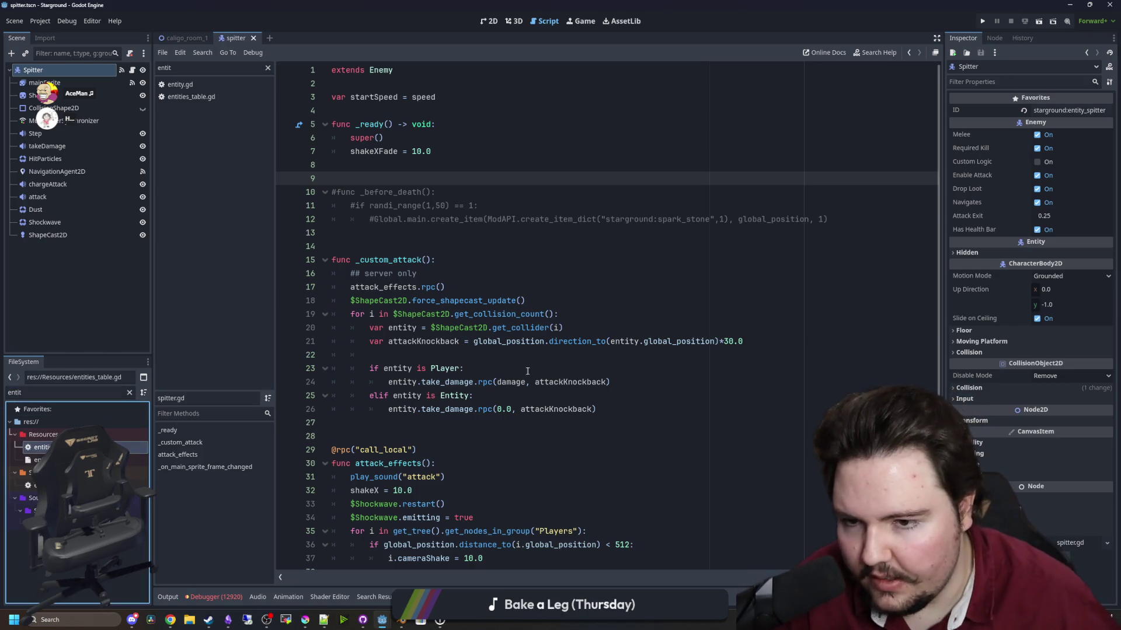
pyautogui.doubleClick(41, 447)
# Search the script for 'tank' and copy the whole entity_tank entry.
pyautogui.scroll(-2, 540, 319)
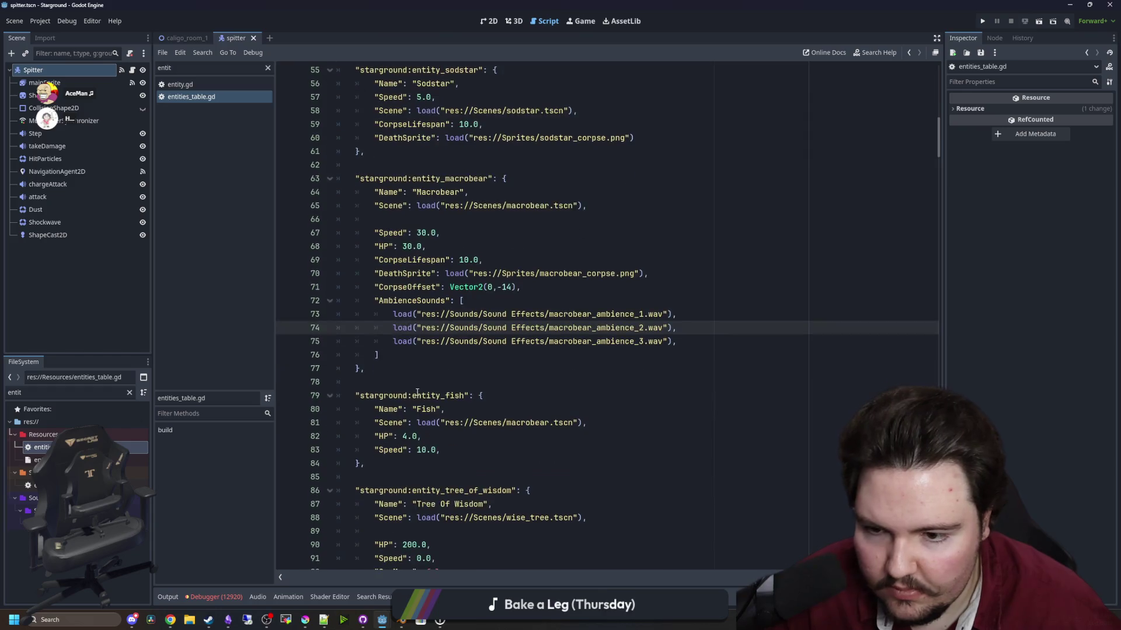
pyautogui.click(541, 319)
pyautogui.hotkey('ctrl', 'f')
pyautogui.write('tan')
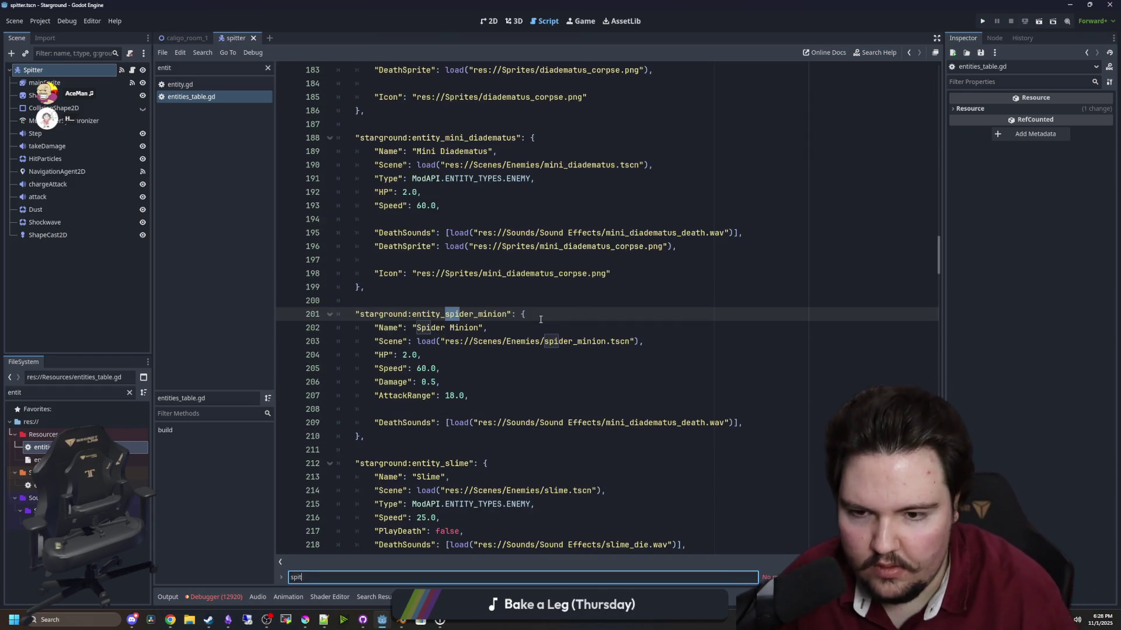
pyautogui.write('k')
pyautogui.scroll(-7, 459, 436)
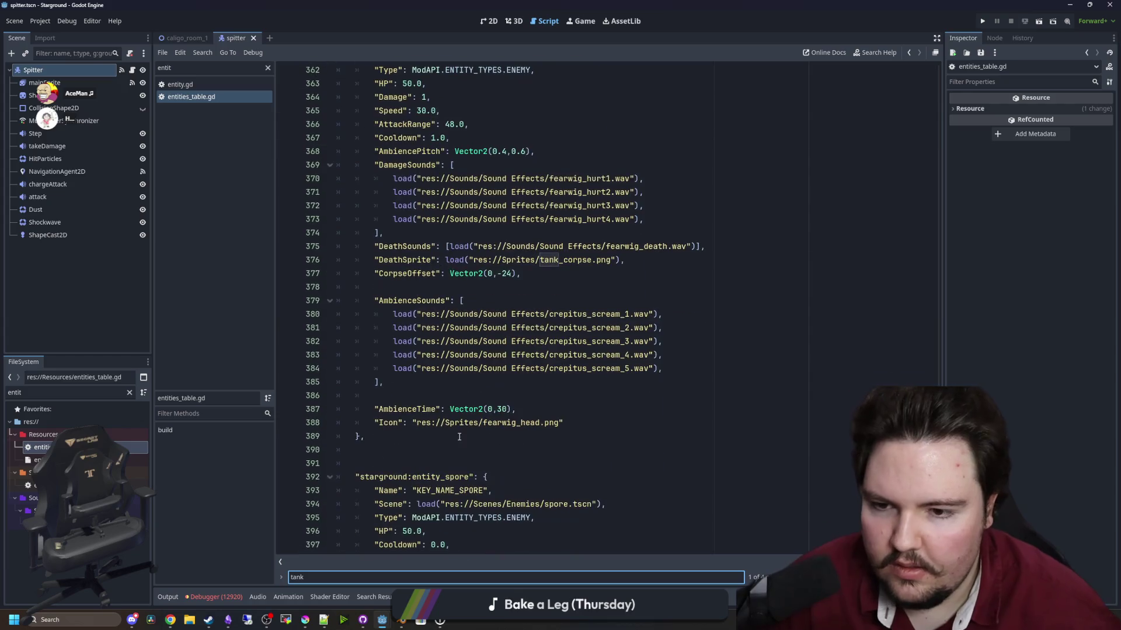
pyautogui.moveTo(390, 435)
pyautogui.mouseDown()
pyautogui.moveTo(374, 245)
pyautogui.moveTo(350, 185)
pyautogui.mouseUp()
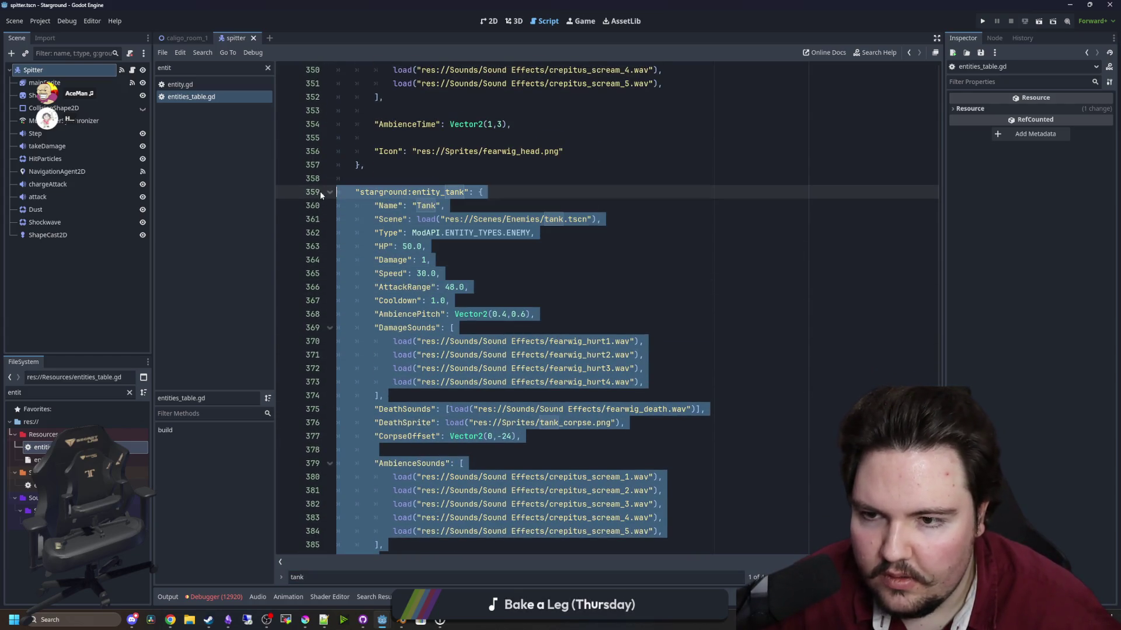
pyautogui.scroll(-5, 431, 417)
pyautogui.hotkey('ctrl', 'c')
# Paste the tank entry below the original and unindent its header line.
pyautogui.click(390, 400)
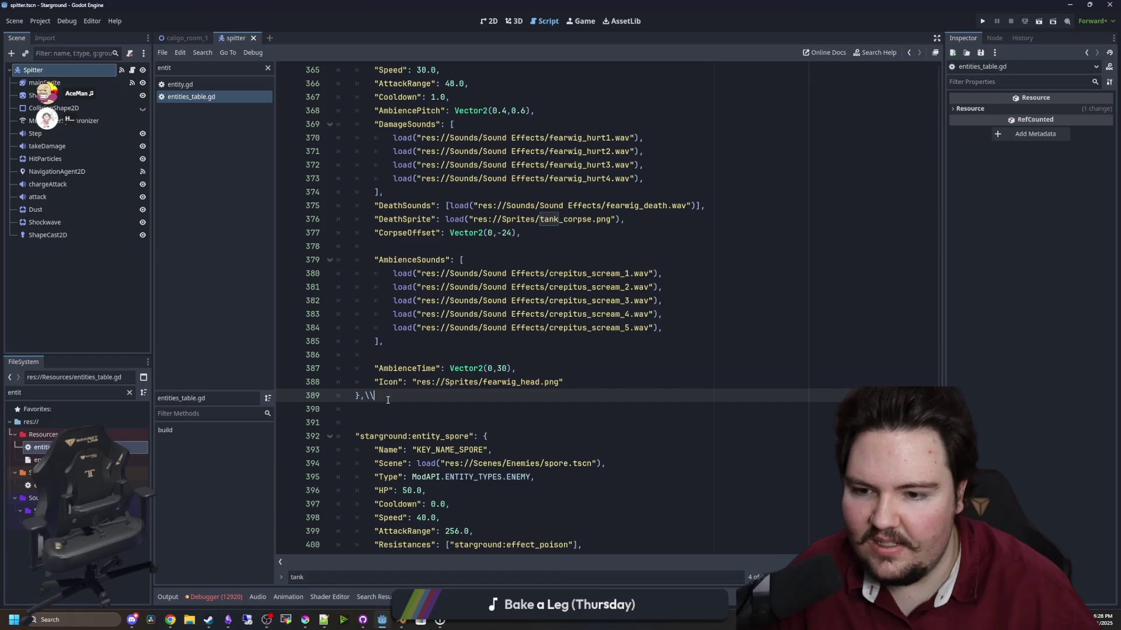
pyautogui.hotkey('ctrl', 'v')
pyautogui.scroll(2, 387, 400)
pyautogui.click(700, 219)
pyautogui.hotkey('shift', 'Tab')
pyautogui.scroll(-3, 817, 350)
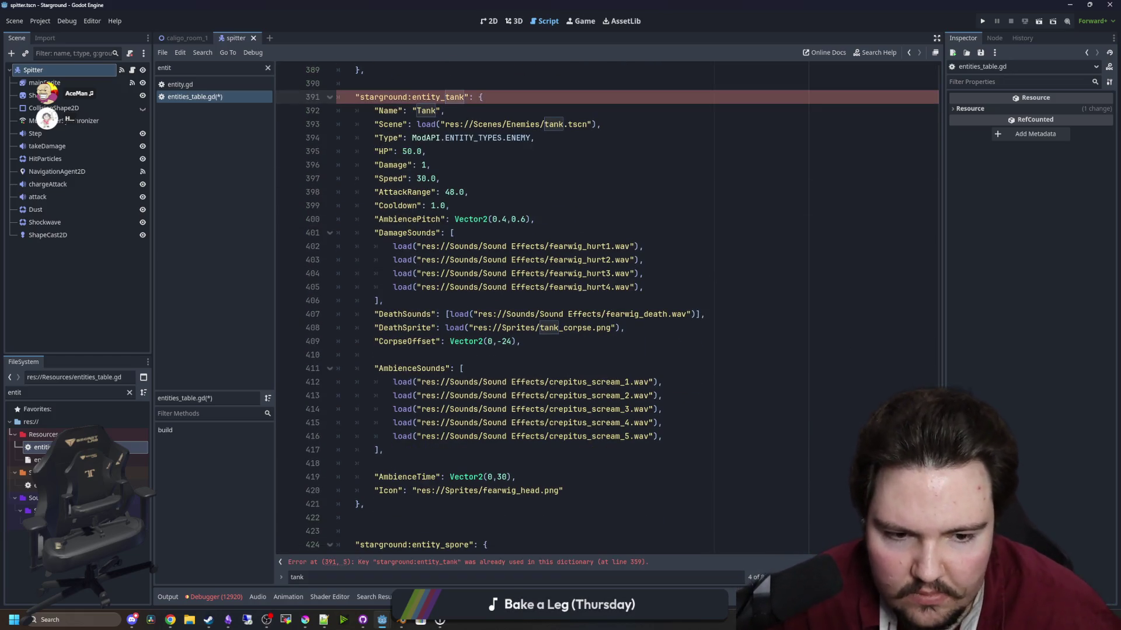
pyautogui.scroll(20, 908, 292)
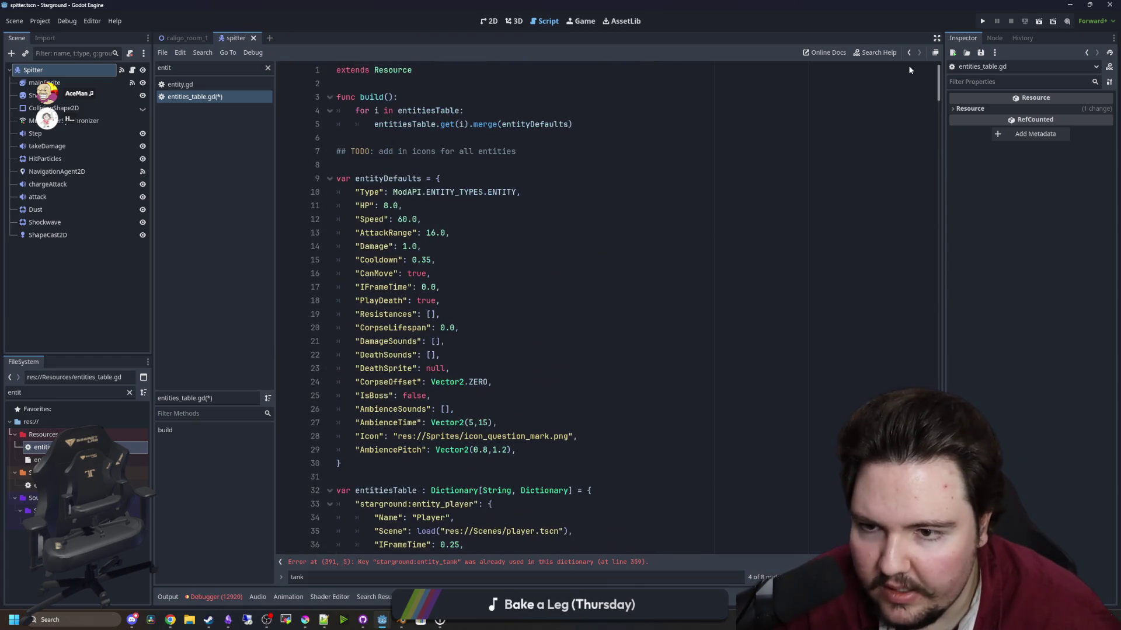
pyautogui.scroll(-9, 911, 99)
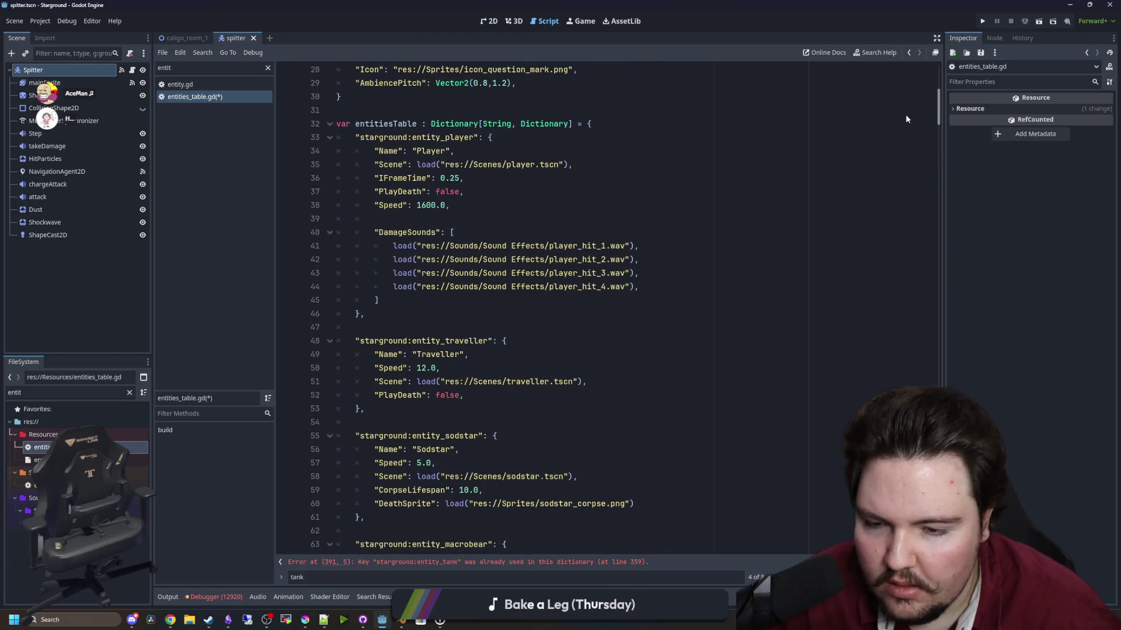
pyautogui.scroll(-8, 904, 120)
pyautogui.scroll(-5, 887, 143)
pyautogui.scroll(-8, 881, 153)
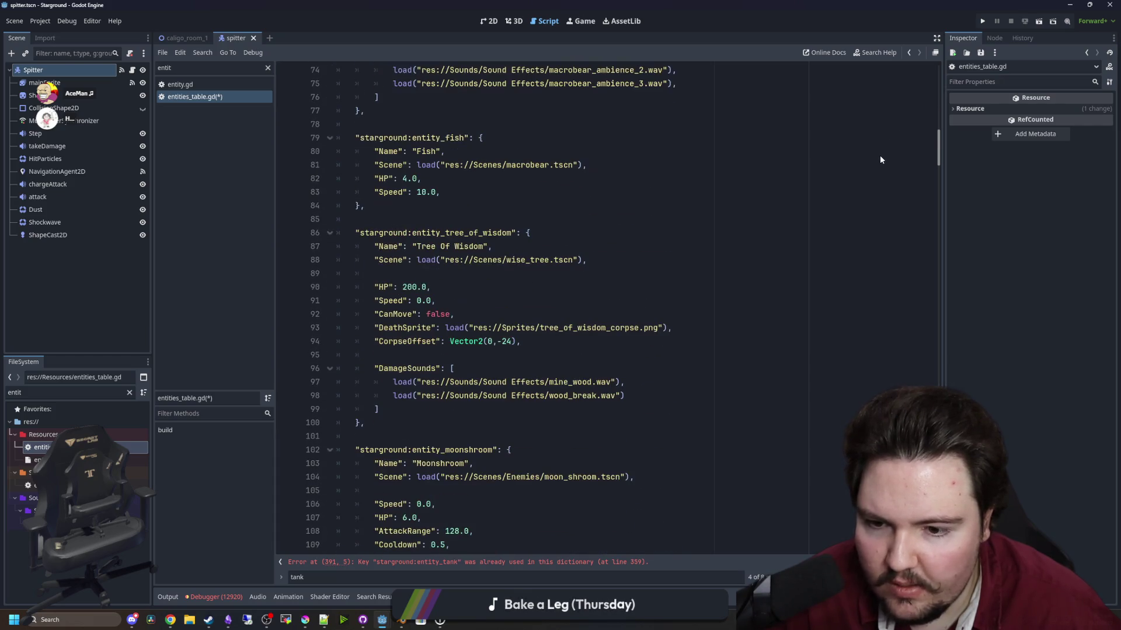
pyautogui.scroll(-11, 876, 174)
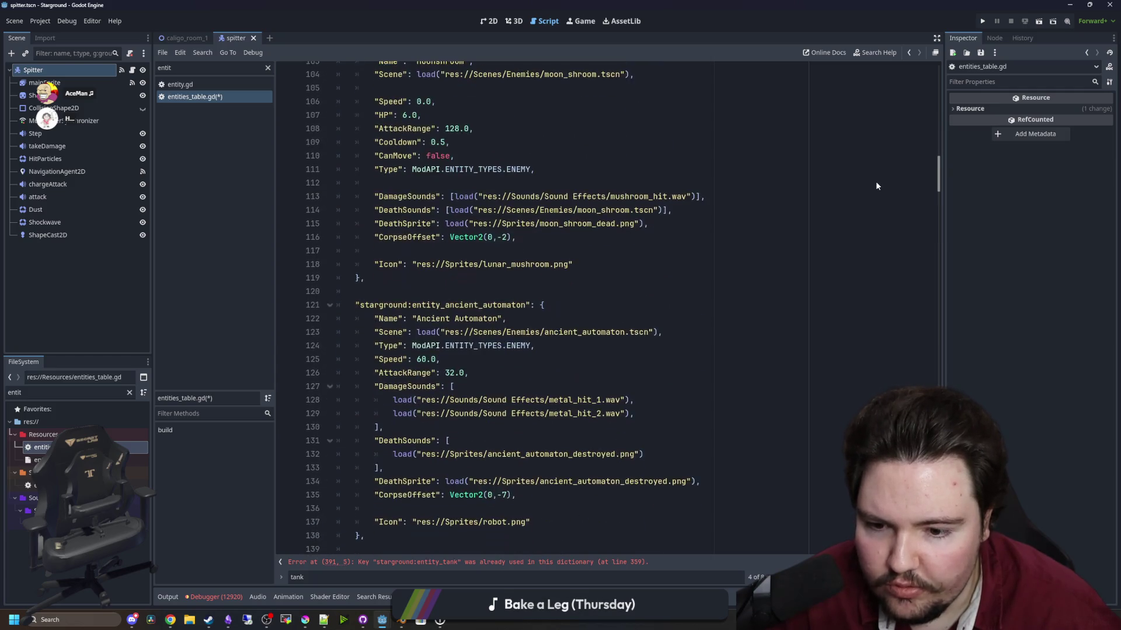
pyautogui.scroll(-14, 875, 203)
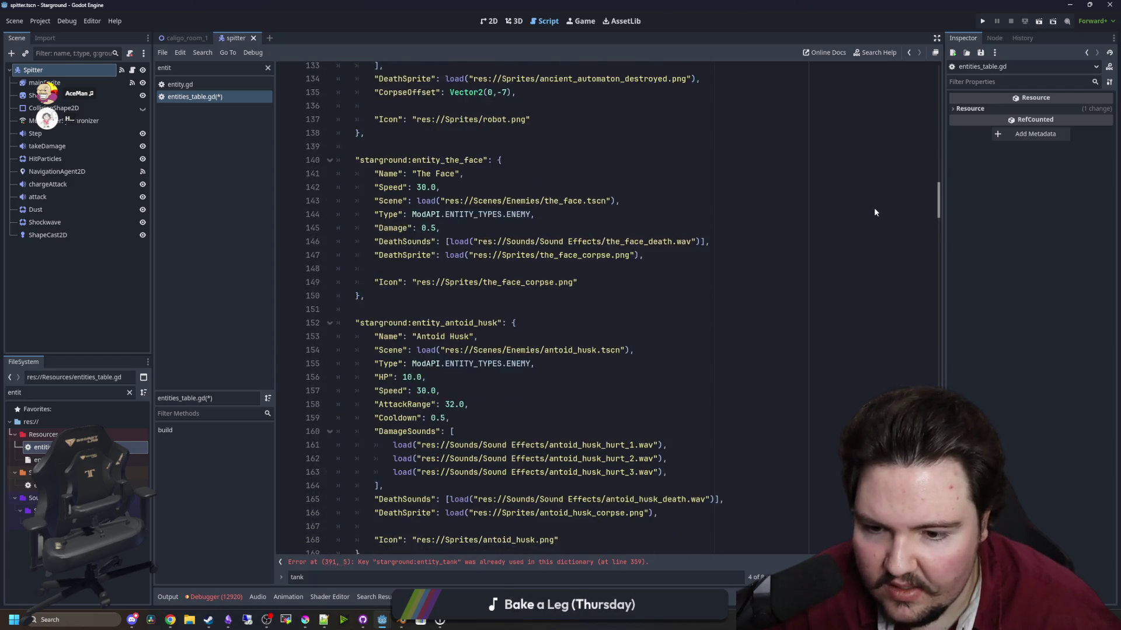
pyautogui.scroll(-7, 868, 242)
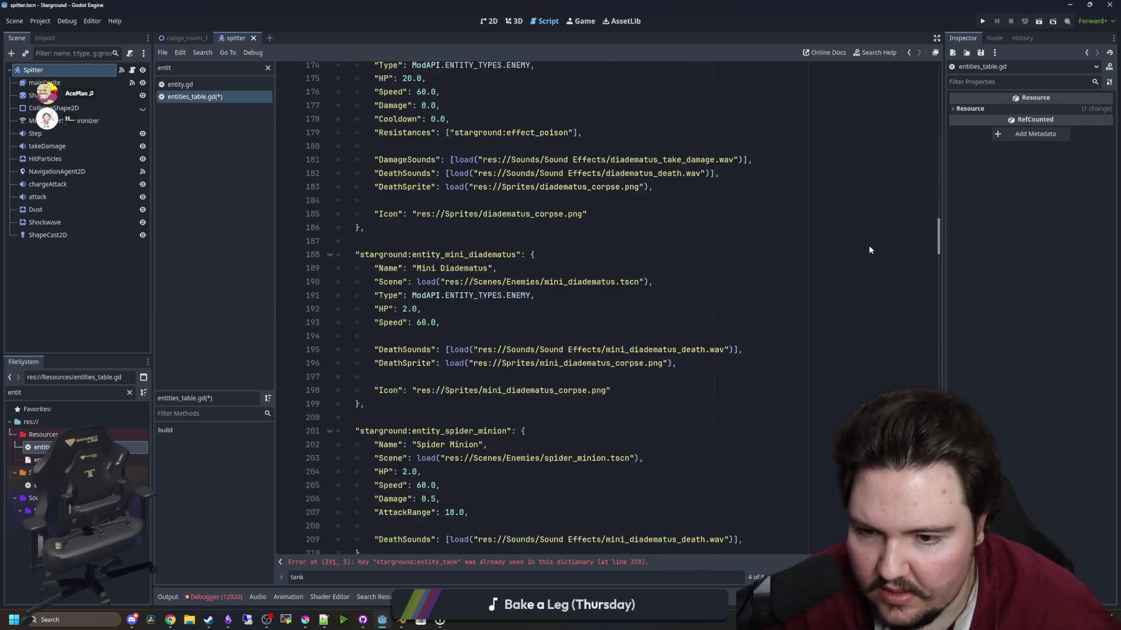
pyautogui.scroll(-4, 868, 257)
pyautogui.scroll(-20, 869, 274)
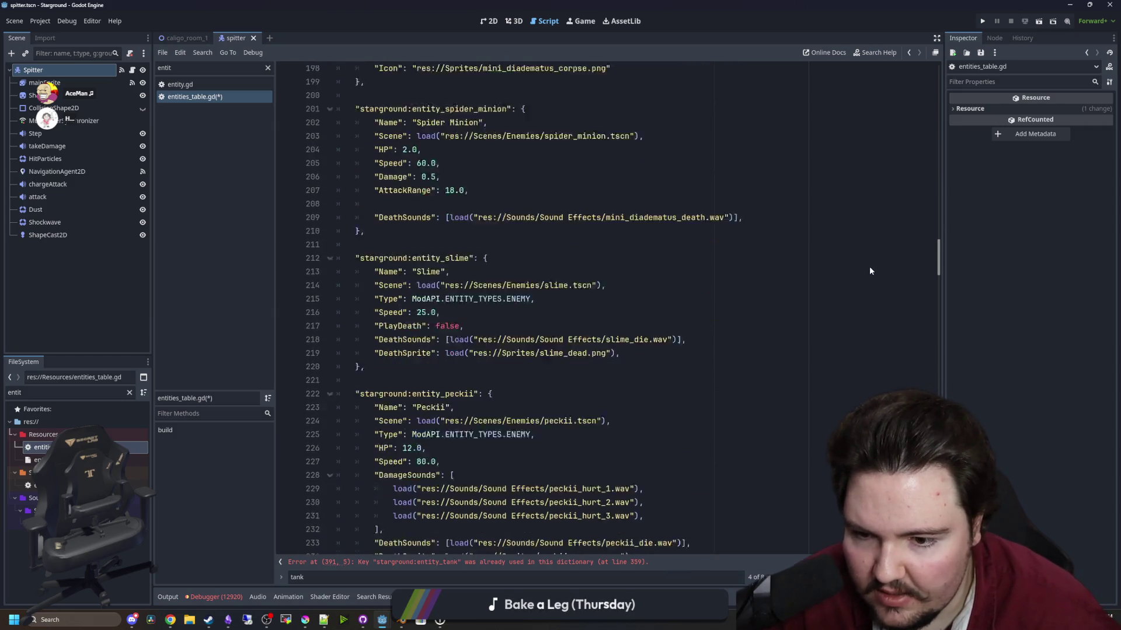
pyautogui.scroll(-20, 894, 355)
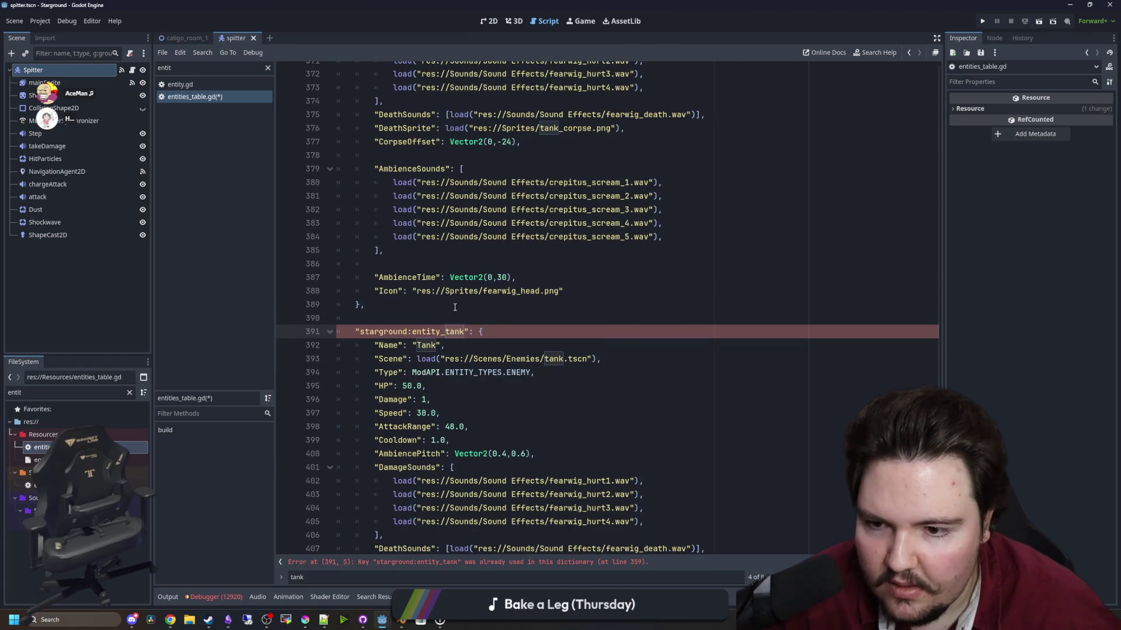
pyautogui.click(466, 331)
# Change the copied entry's key to entity_spitter, its name to Spitter, and scene path to spitter.
pyautogui.press('BackSpace')
pyautogui.press('BackSpace')
pyautogui.press('BackSpace')
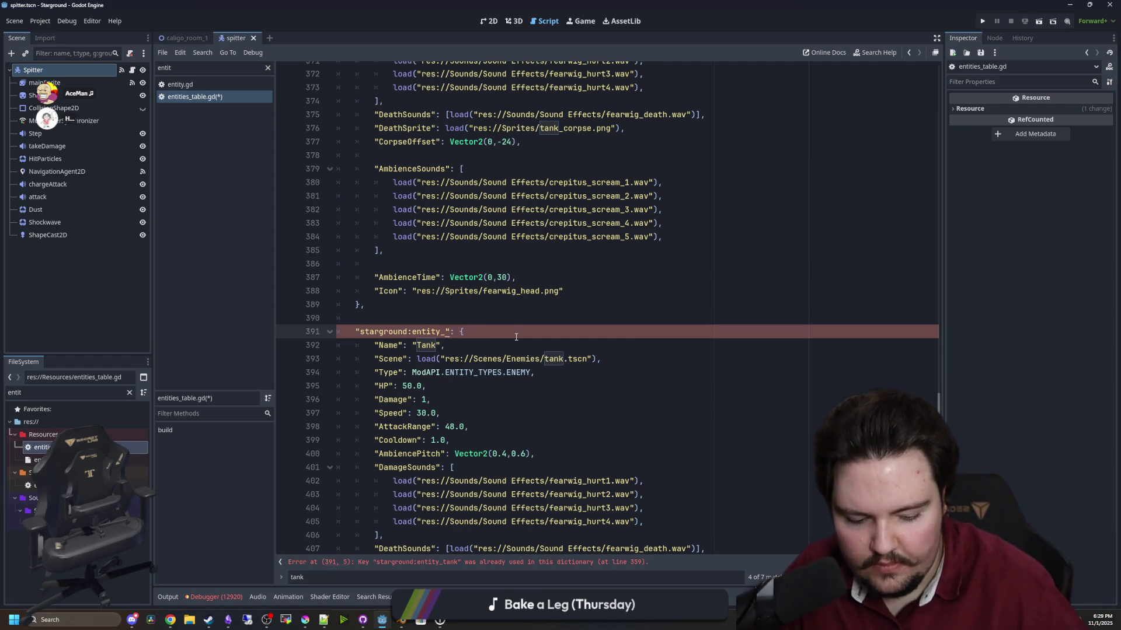
pyautogui.write('spitter')
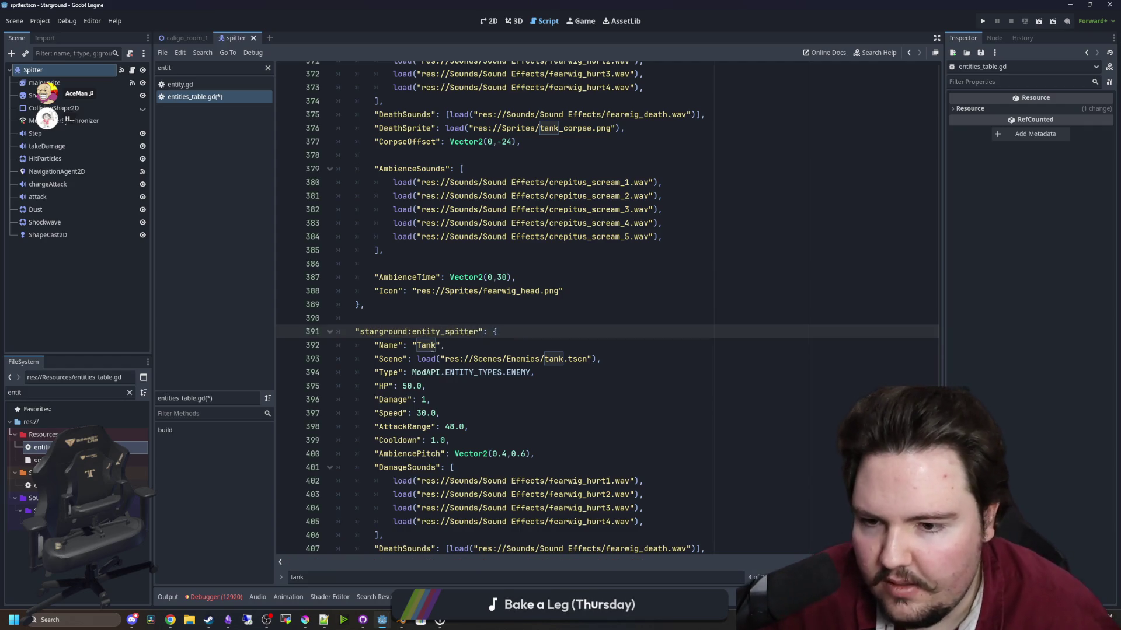
pyautogui.doubleClick(432, 345)
pyautogui.write('Spitter')
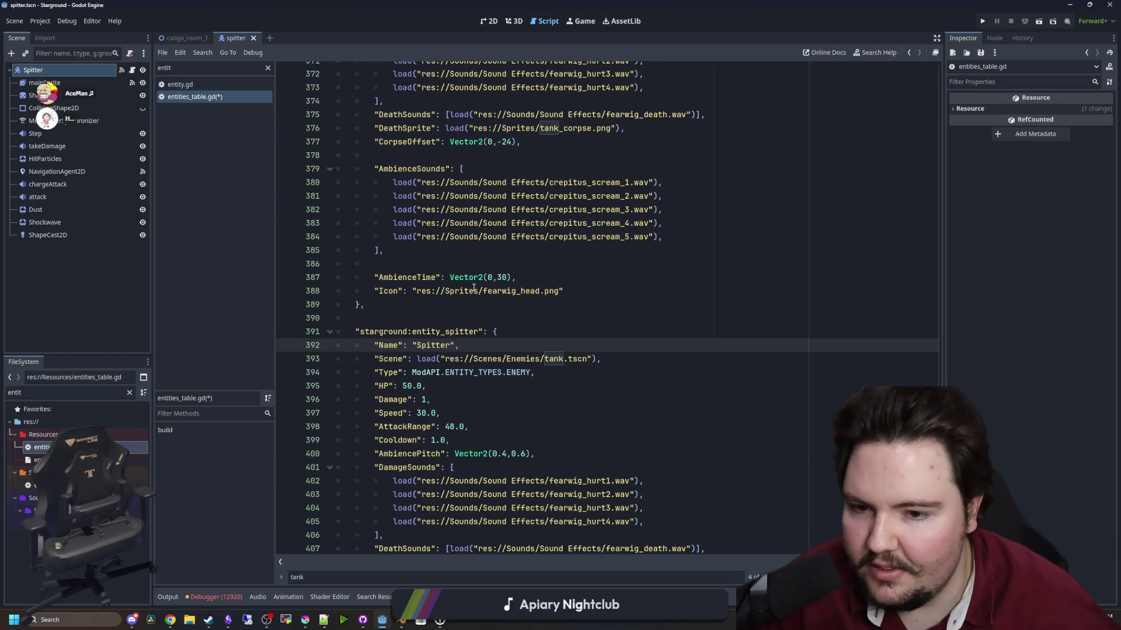
pyautogui.click(477, 290)
pyautogui.doubleClick(555, 358)
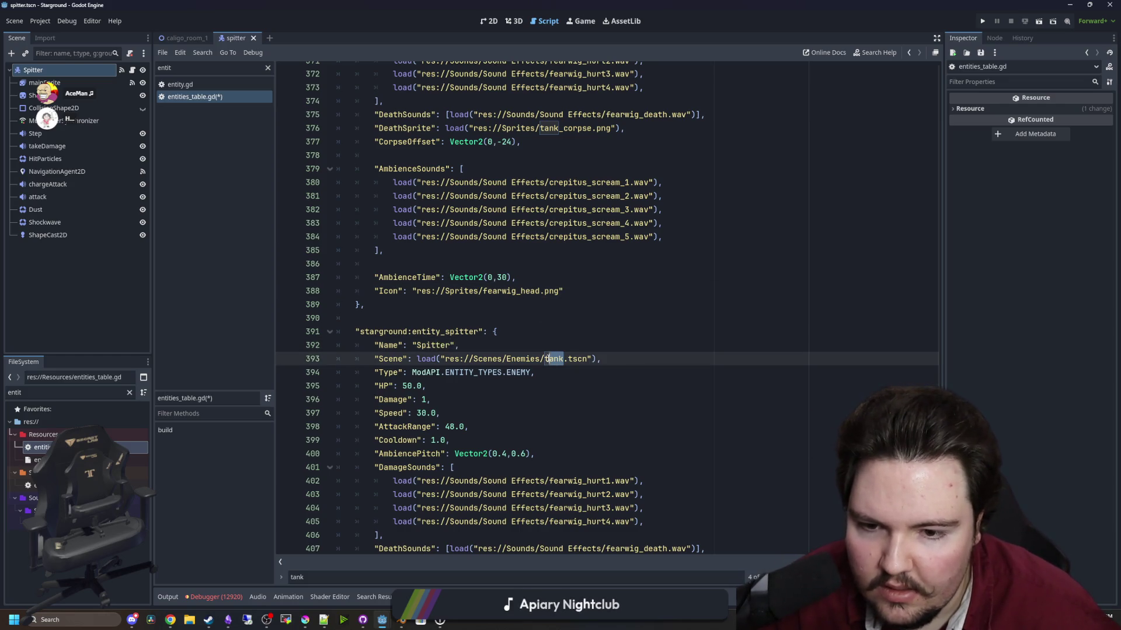
pyautogui.write('spitter')
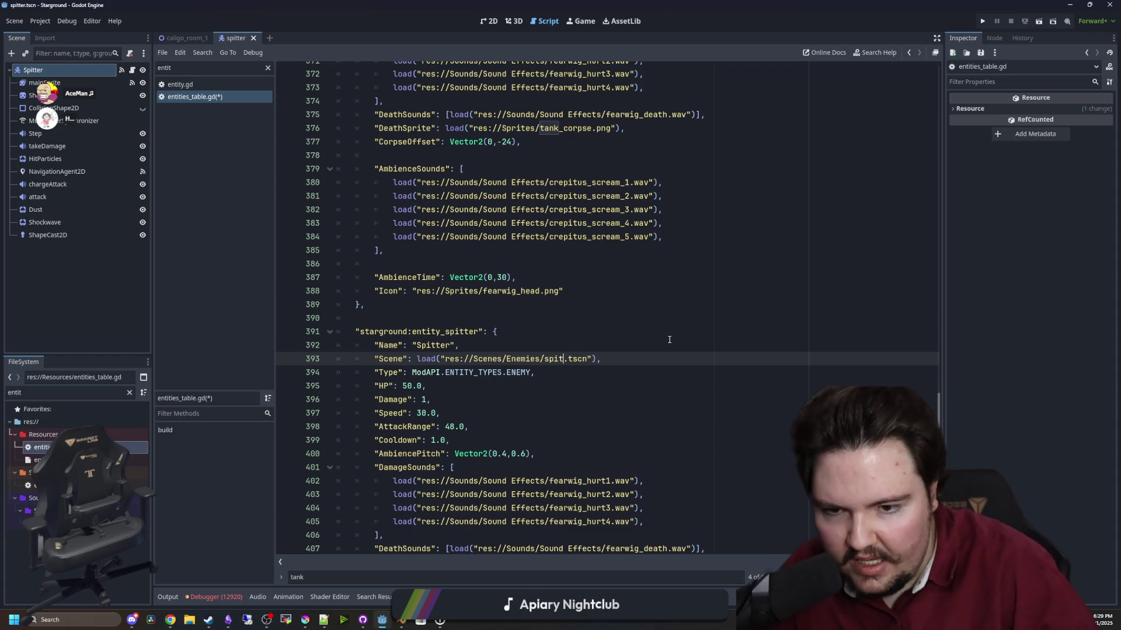
# Adjust the Spitter stats to HP 20.0, Damage 1, Speed 60.0 and AttackRange 256.0.
pyautogui.press('Up')
pyautogui.scroll(-2, 536, 371)
pyautogui.press('Down')
pyautogui.press('Down')
pyautogui.press('Down')
pyautogui.click(411, 303)
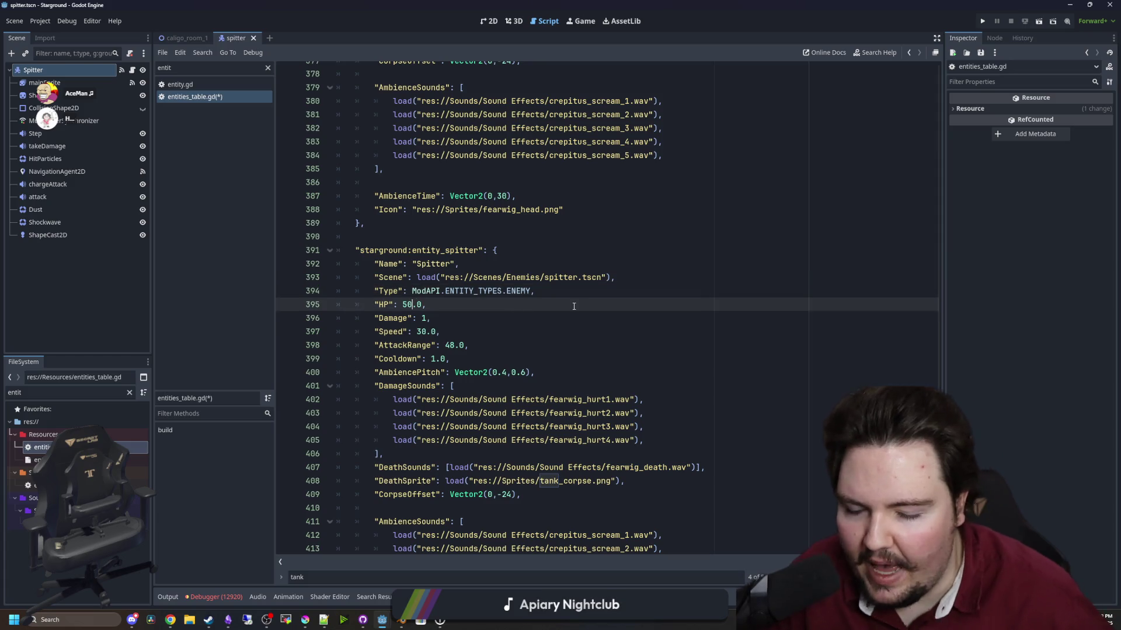
pyautogui.click(500, 324)
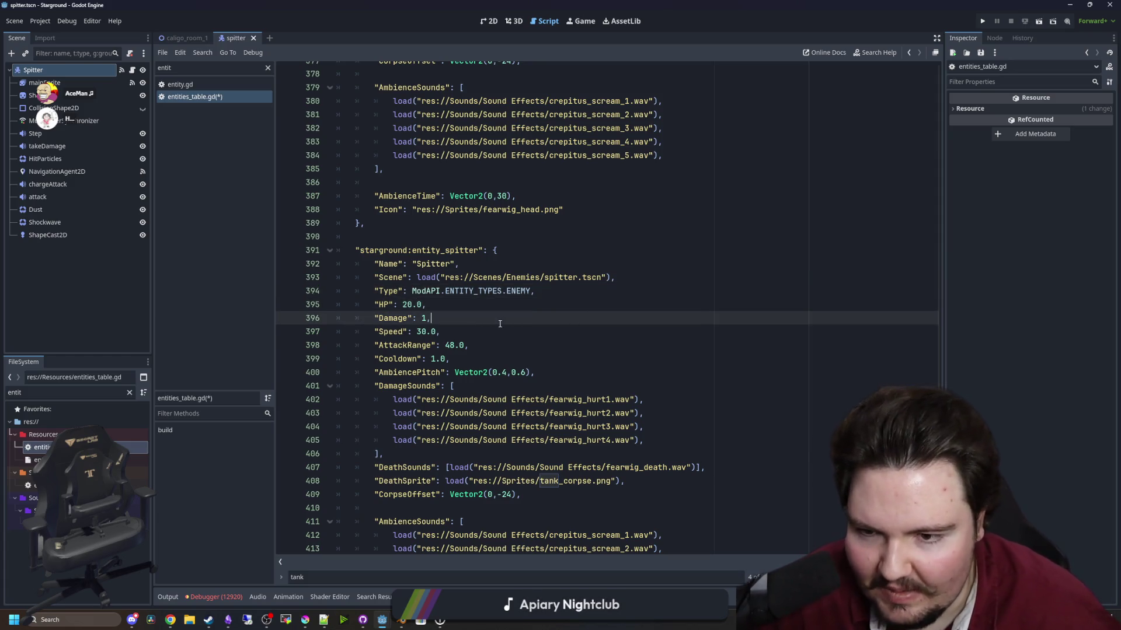
pyautogui.scroll(-1, 472, 322)
pyautogui.click(426, 291)
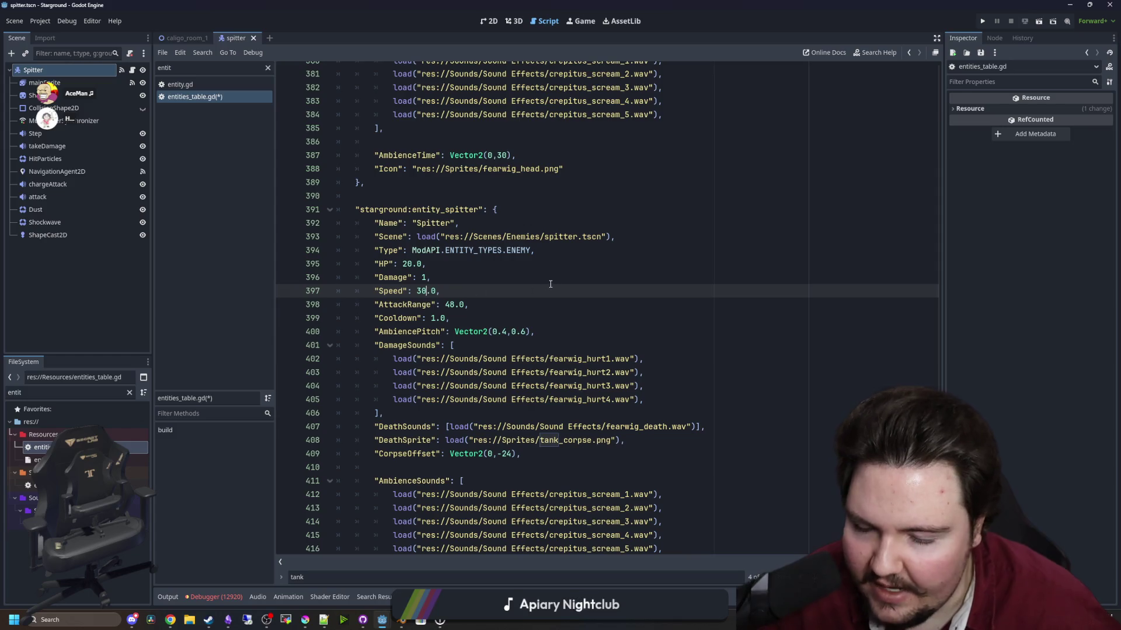
pyautogui.press('BackSpace')
pyautogui.click(553, 285)
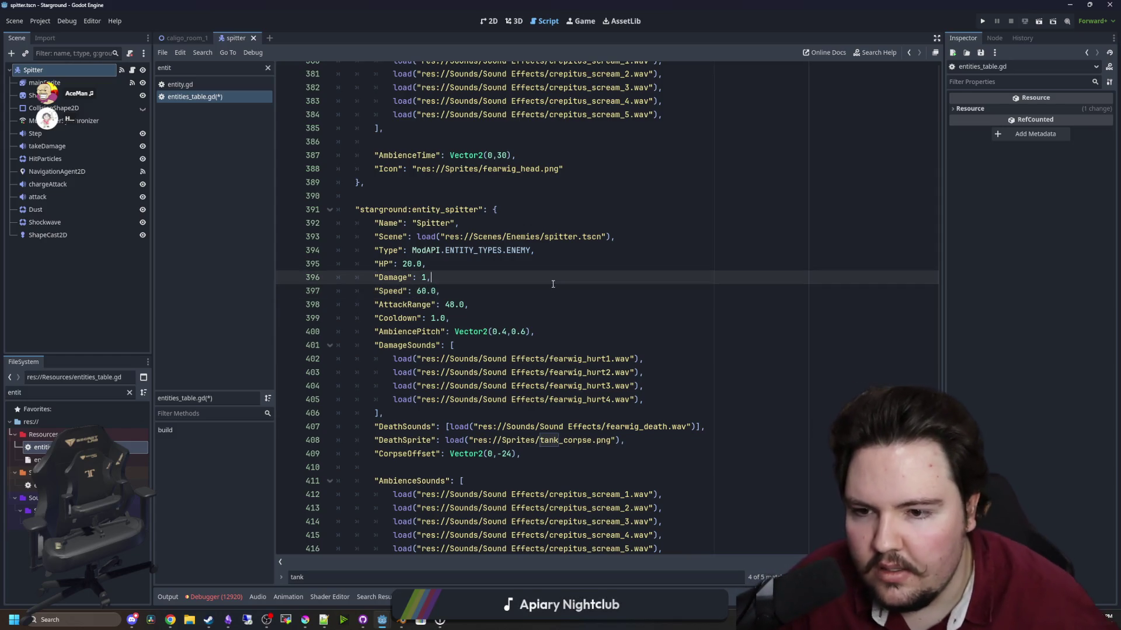
pyautogui.click(472, 286)
pyautogui.click(455, 304)
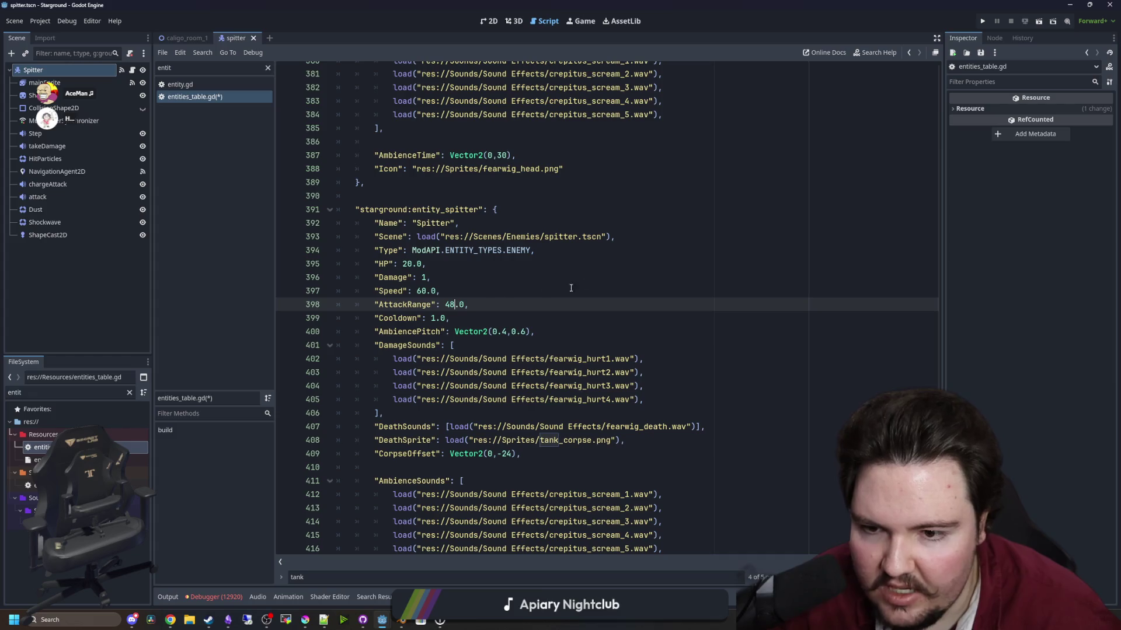
pyautogui.write('6')
pyautogui.click(587, 284)
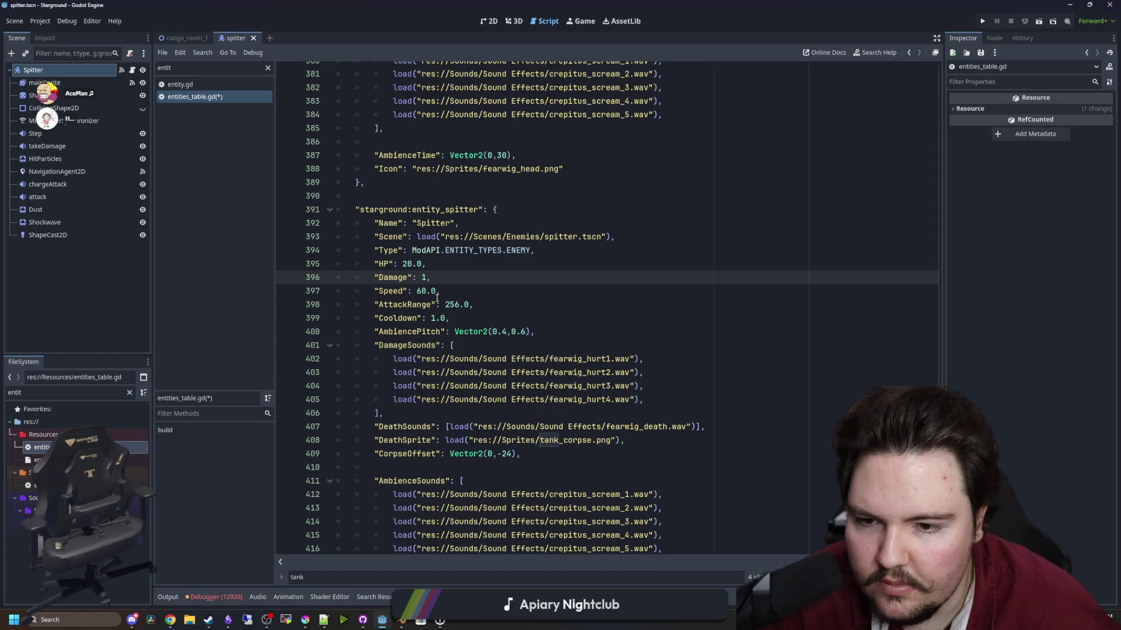
# Review the rest of the Spitter entry and save entities_table.gd.
pyautogui.scroll(-1, 436, 298)
pyautogui.scroll(-1, 438, 315)
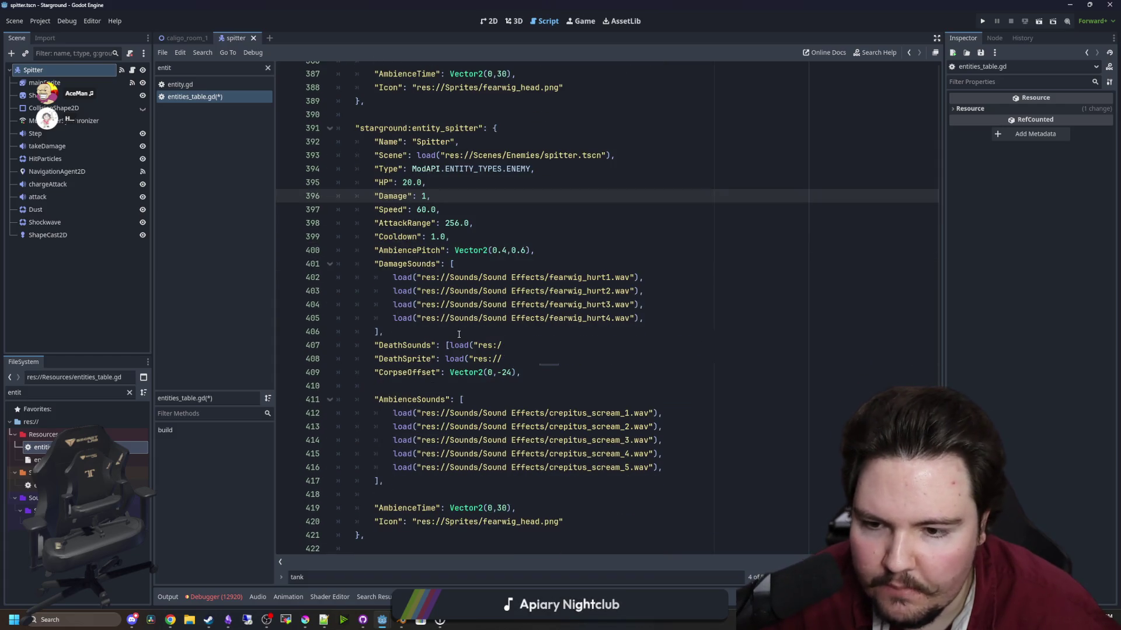
pyautogui.click(440, 332)
pyautogui.scroll(-2, 441, 337)
pyautogui.click(449, 304)
pyautogui.scroll(-1, 450, 315)
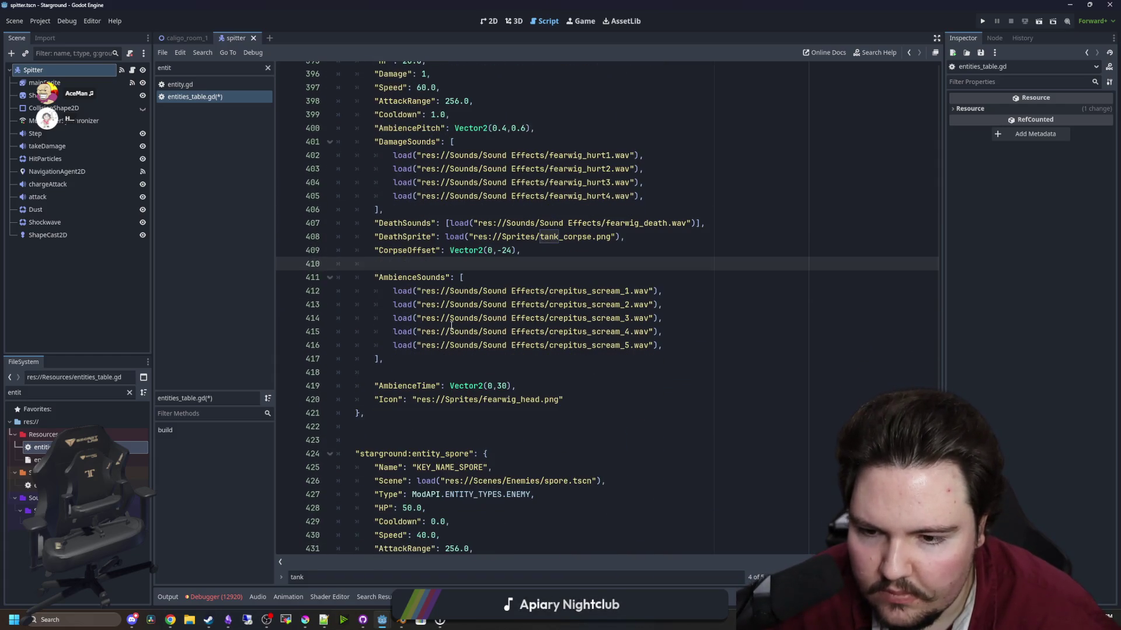
pyautogui.scroll(5, 451, 325)
pyautogui.click(495, 197)
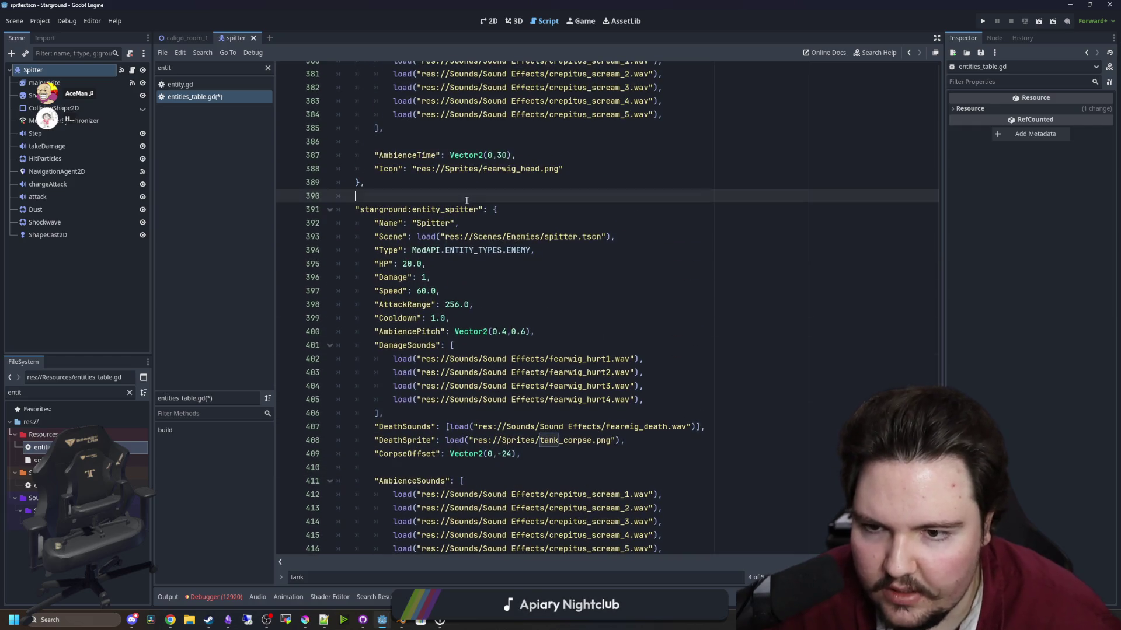
pyautogui.hotkey('ctrl', 's')
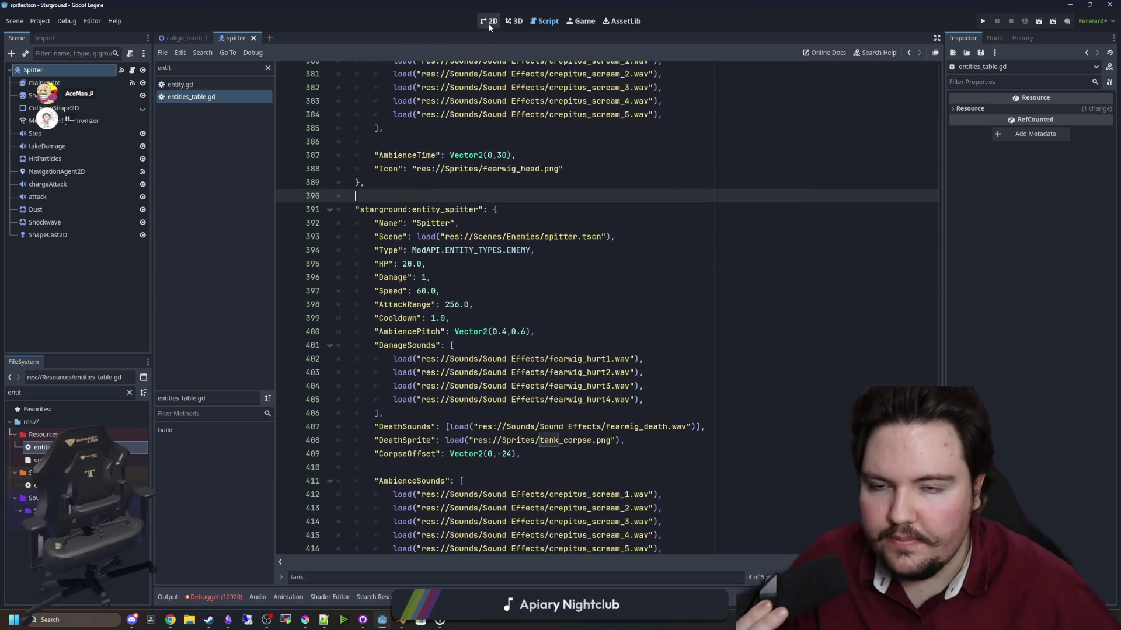
pyautogui.click(488, 21)
# Comment out the whole _custom_attack function in spitter.gd.
pyautogui.hotkey('ctrl', 'F3')
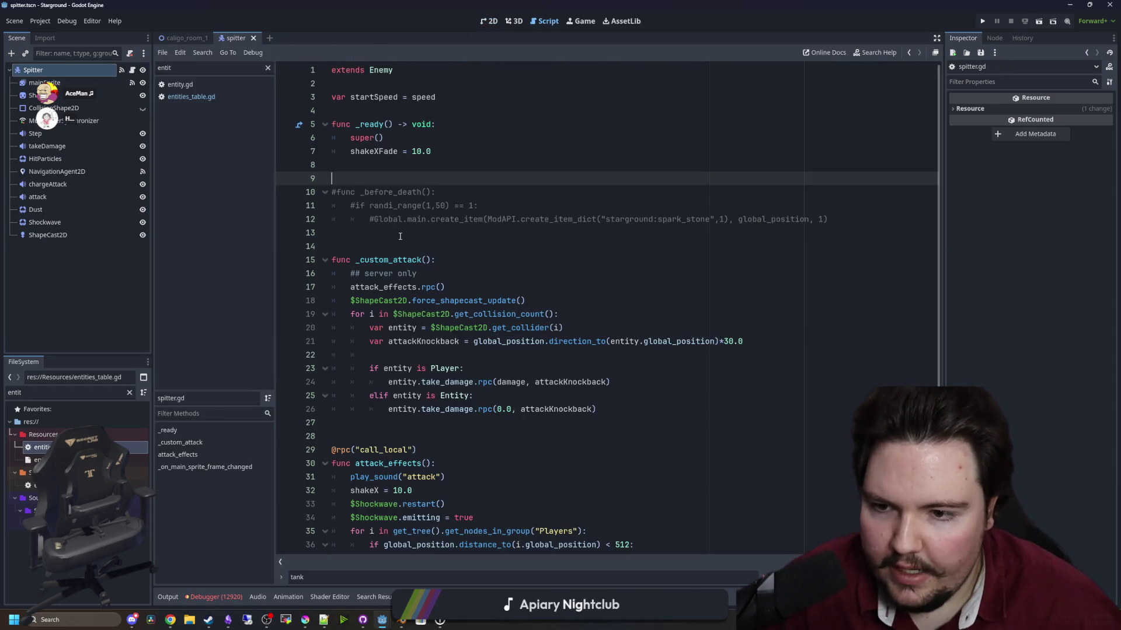
pyautogui.click(399, 234)
pyautogui.scroll(-1, 445, 230)
pyautogui.moveTo(597, 369)
pyautogui.mouseDown()
pyautogui.moveTo(447, 247)
pyautogui.moveTo(268, 223)
pyautogui.mouseUp()
pyautogui.hotkey('ctrl', 'k')
pyautogui.scroll(-4, 523, 292)
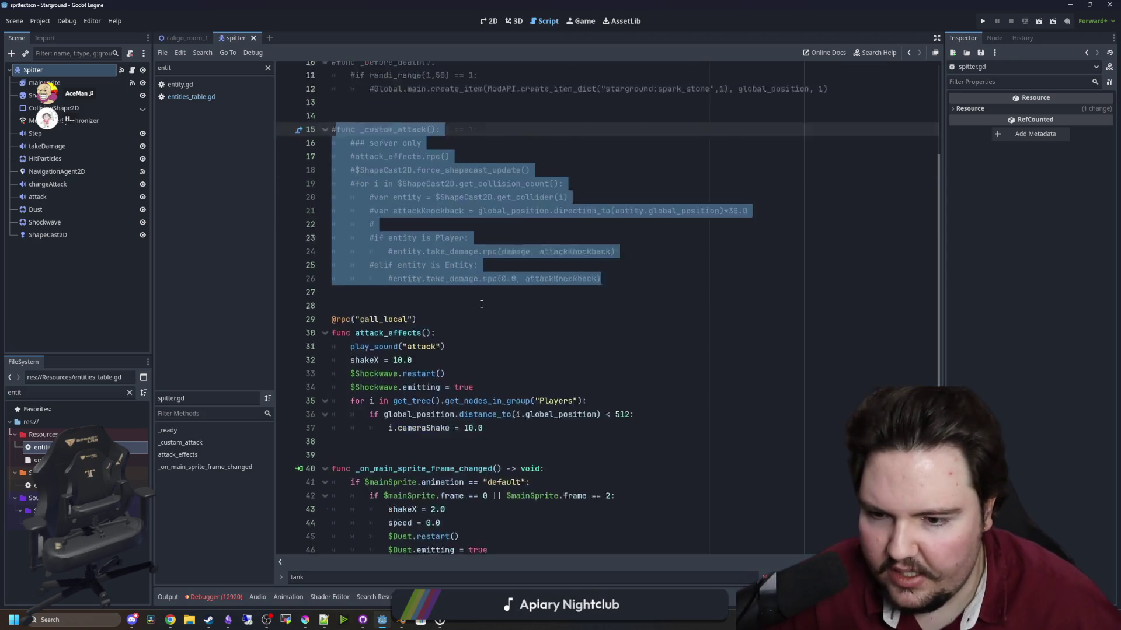
pyautogui.click(522, 273)
pyautogui.scroll(5, 522, 323)
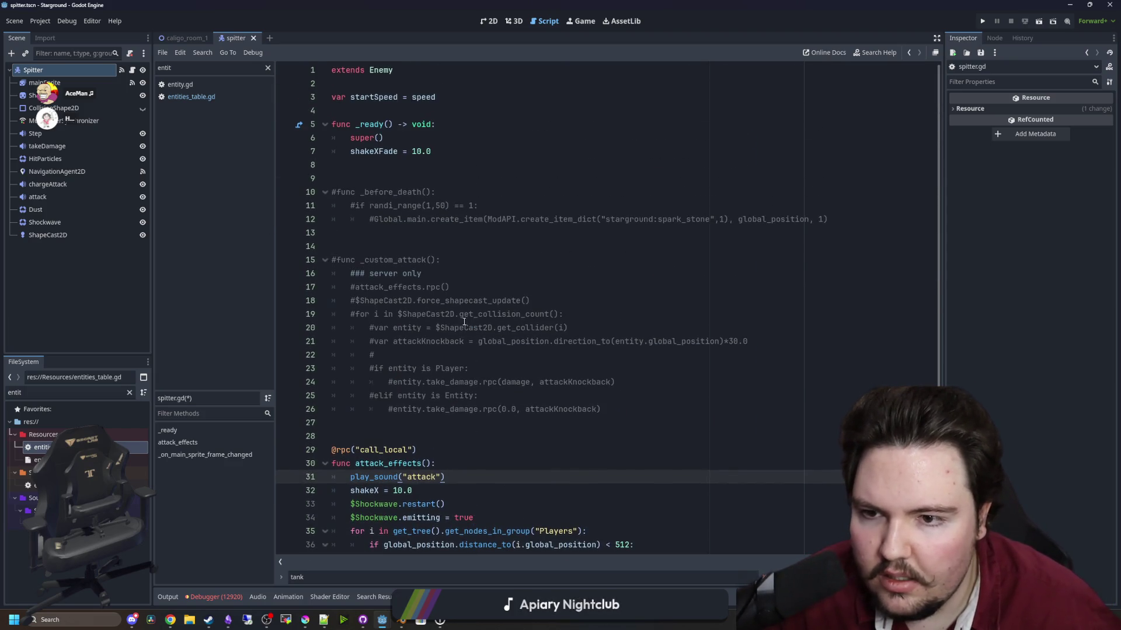
pyautogui.scroll(-5, 464, 322)
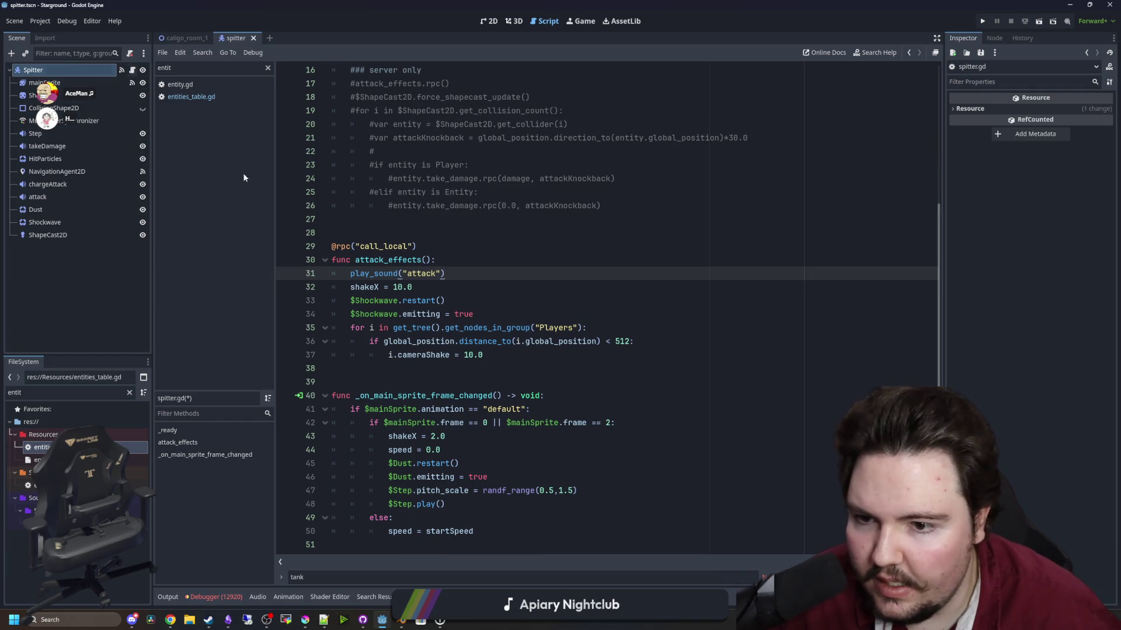
pyautogui.scroll(5, 374, 234)
# Add a _process(delta) function that calls super(delta).
pyautogui.click(380, 231)
pyautogui.press('Return')
pyautogui.press('Return')
pyautogui.press('Return')
pyautogui.press('Up')
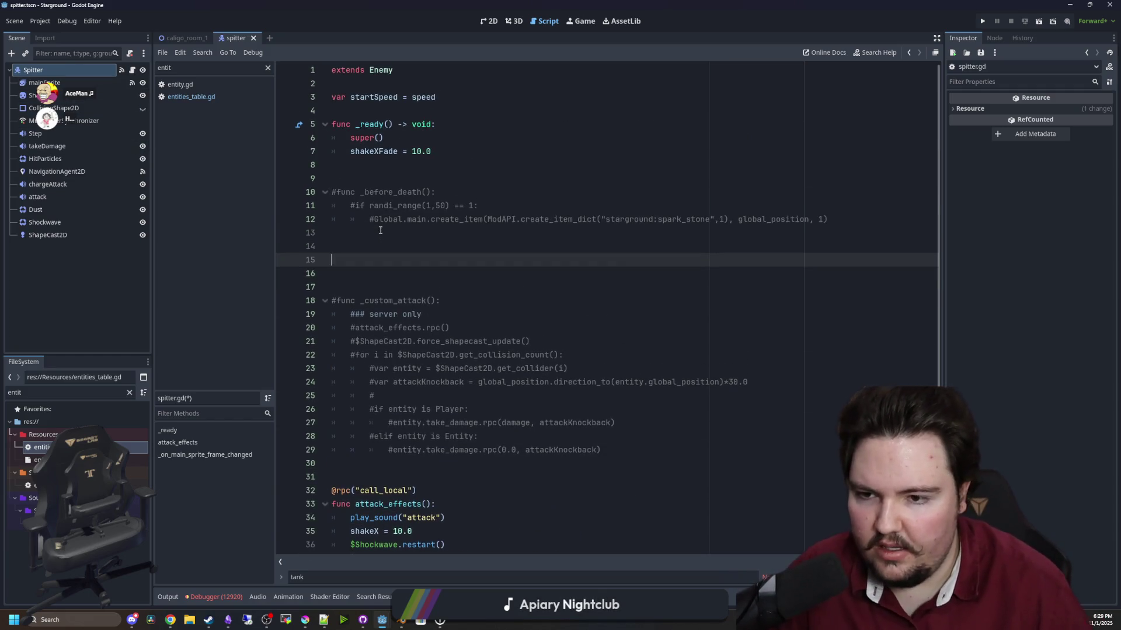
pyautogui.write('_p')
pyautogui.press('Return')
pyautogui.press('Return')
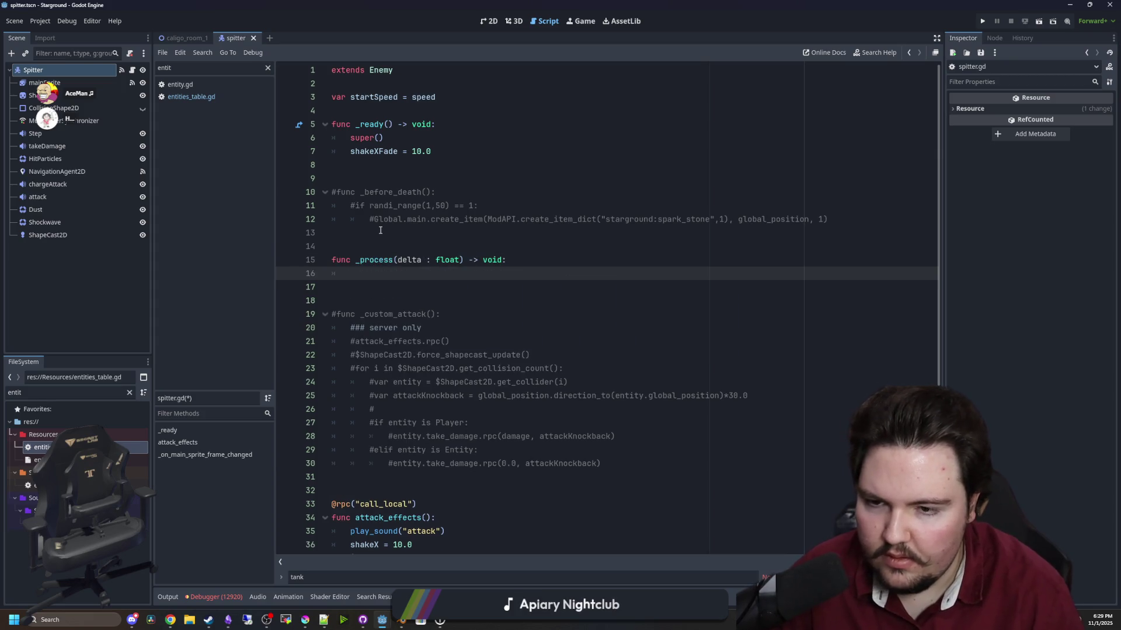
pyautogui.write('9')
pyautogui.write('elta')
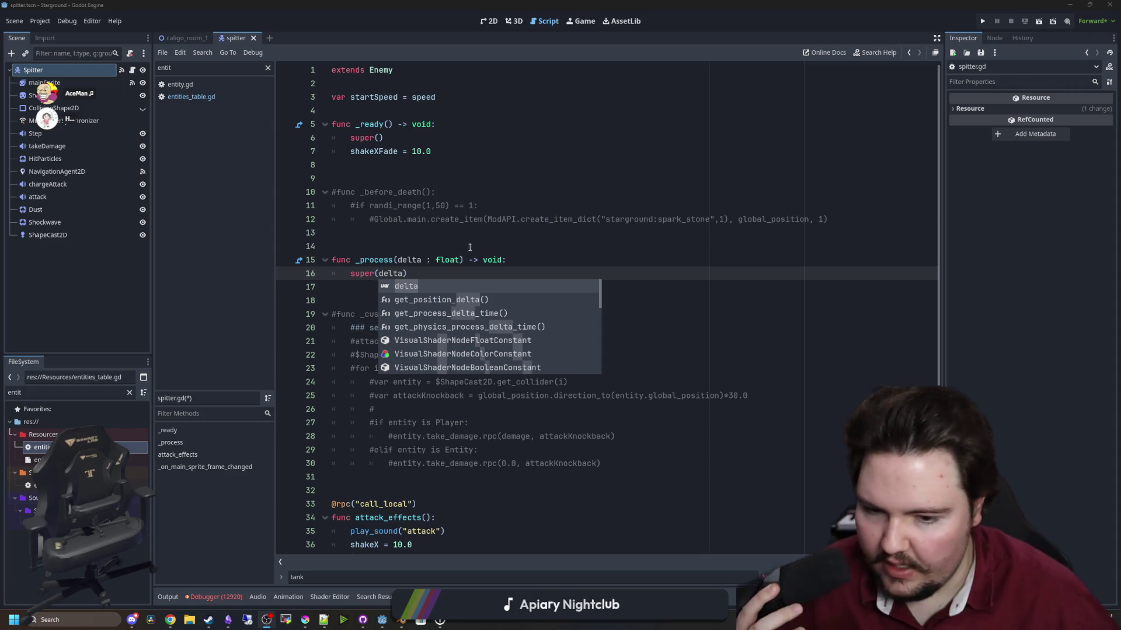
pyautogui.click(482, 222)
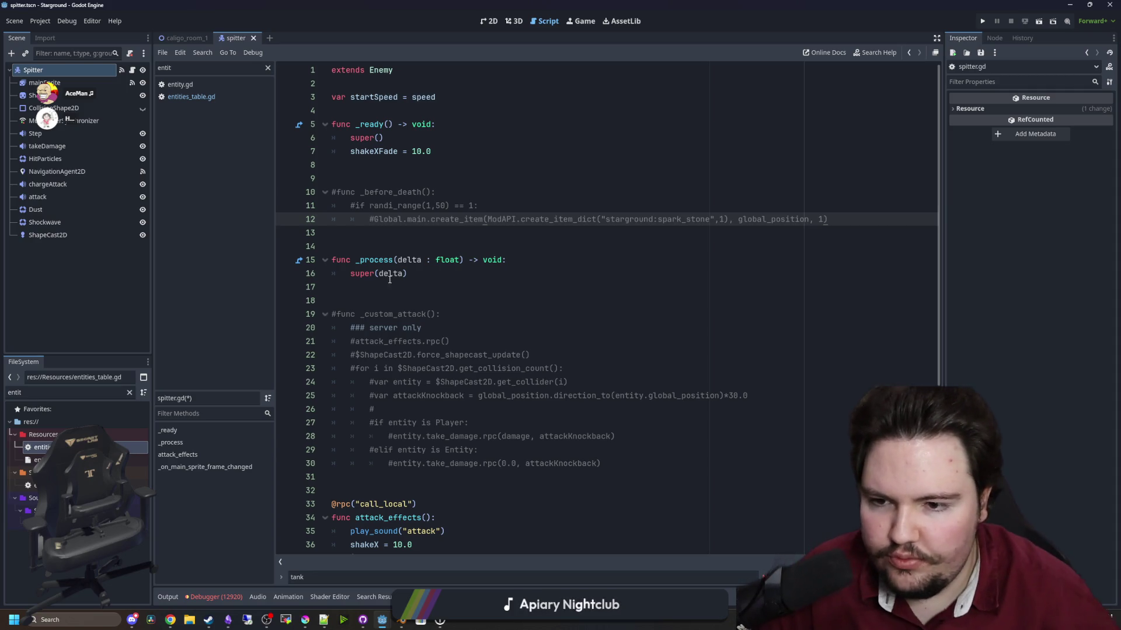
# Inside _process, check attackTarget and whether distance_to(attackTarget.global_position) is under 64.
pyautogui.click(423, 289)
pyautogui.press('Return')
pyautogui.press('Up')
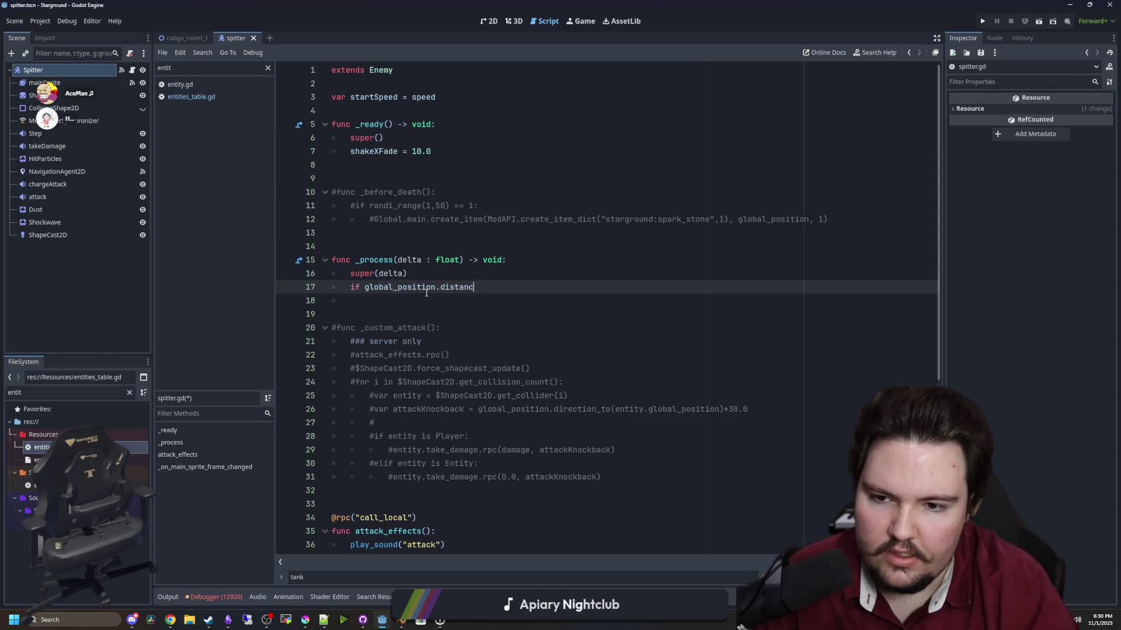
pyautogui.write('(')
pyautogui.write('attackTarget.global_pos')
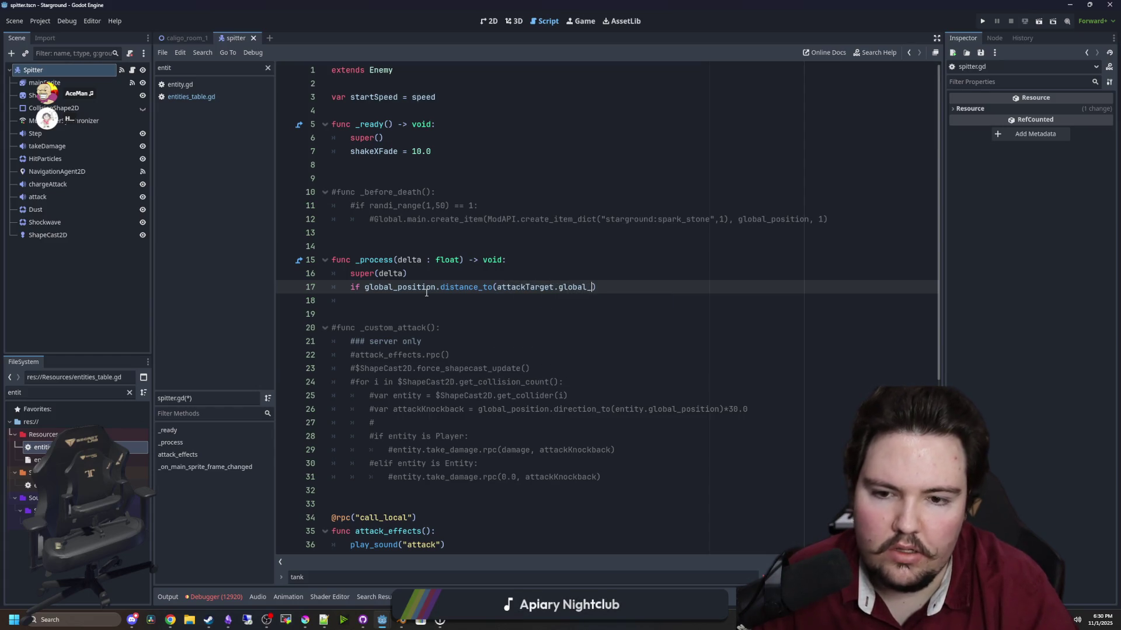
pyautogui.write('ition')
pyautogui.press('Up')
pyautogui.press('Return')
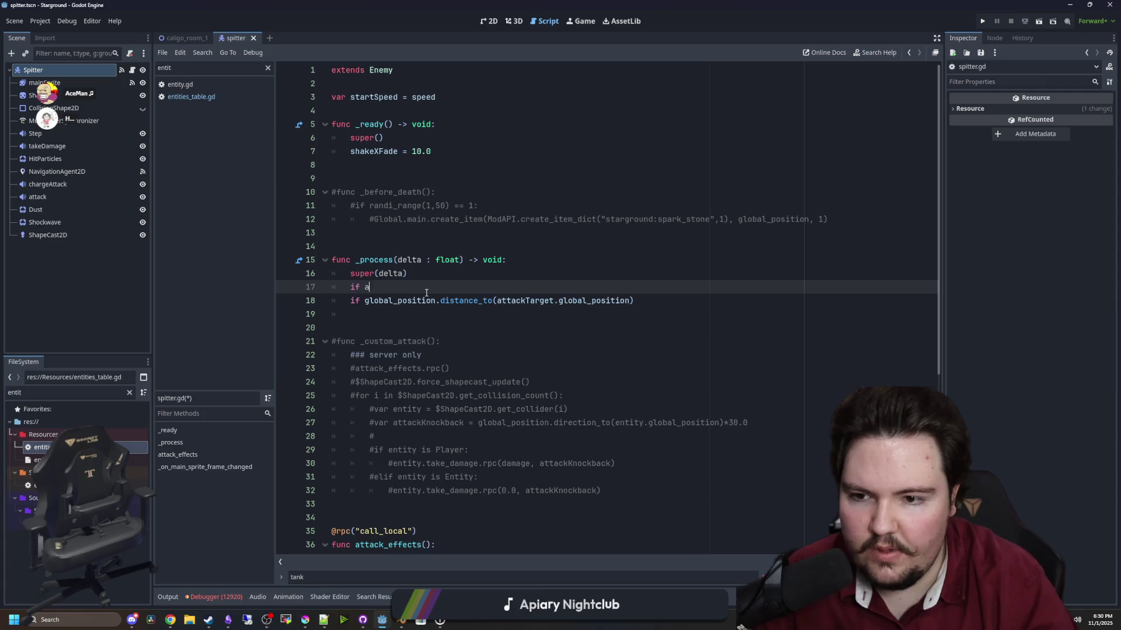
pyautogui.write('Target:')
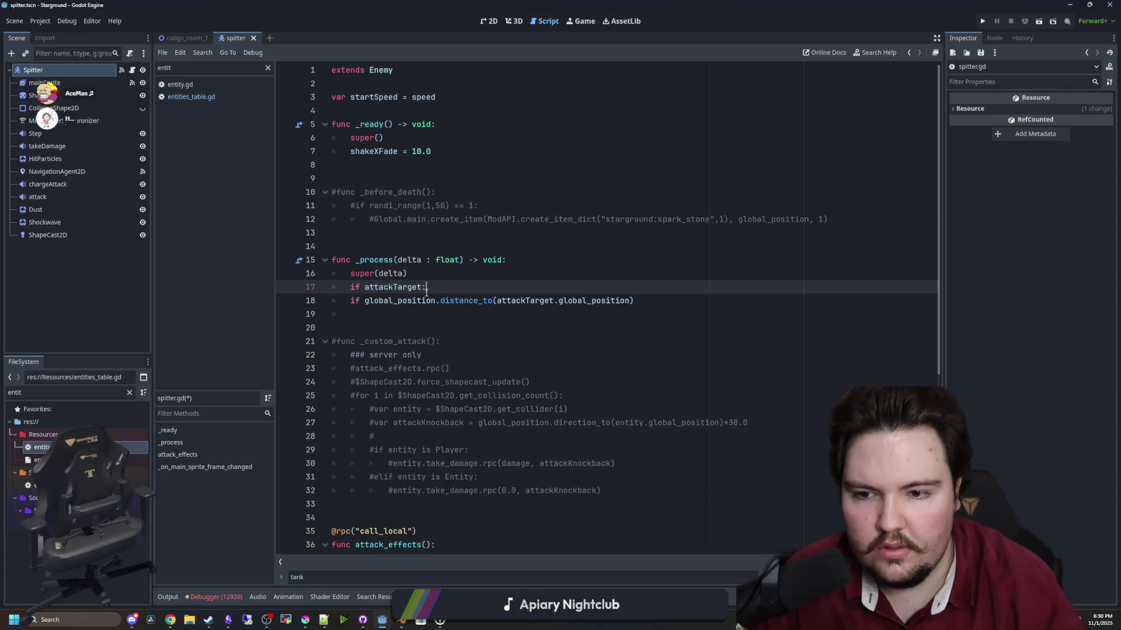
pyautogui.click(327, 302)
pyautogui.press('Tab')
pyautogui.press('Down')
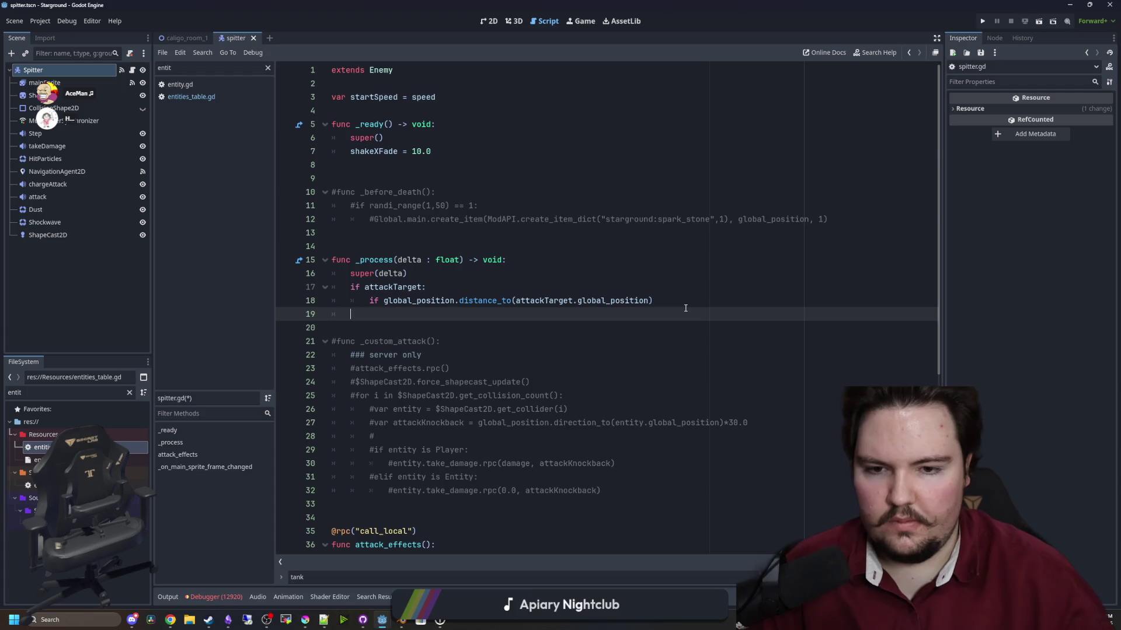
pyautogui.click(694, 300)
pyautogui.write('< 64:')
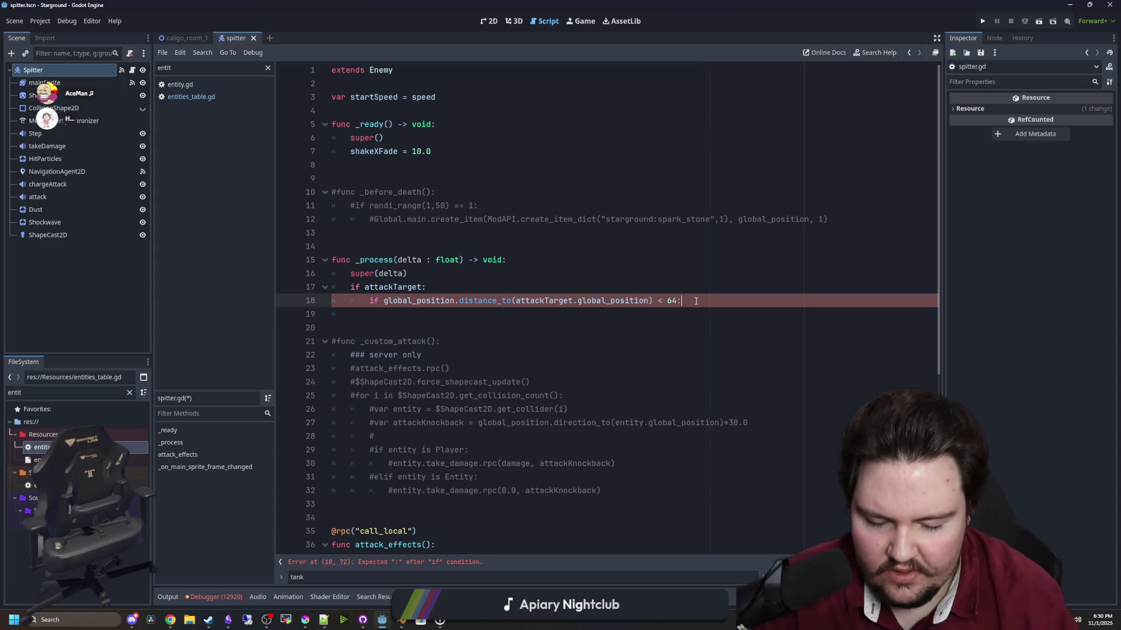
pyautogui.press('Return')
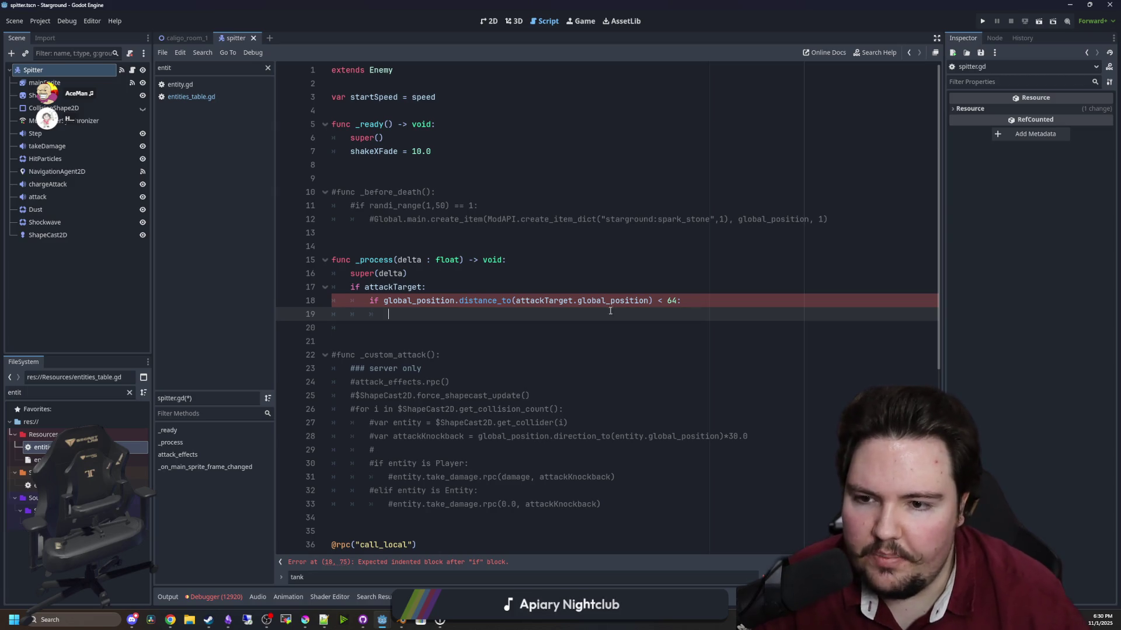
pyautogui.click(444, 331)
pyautogui.press('Return')
pyautogui.press('Return')
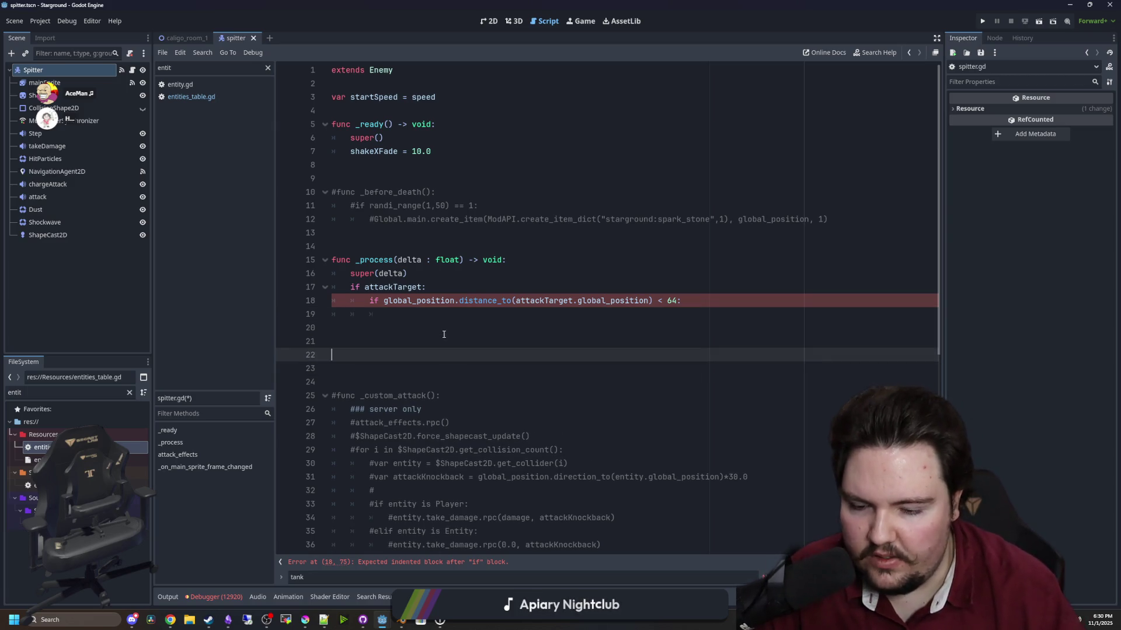
# Add a pick_new_navigation_point() function starting with an 'if roomReference:' check.
pyautogui.write('func pick_ne')
pyautogui.write('w+')
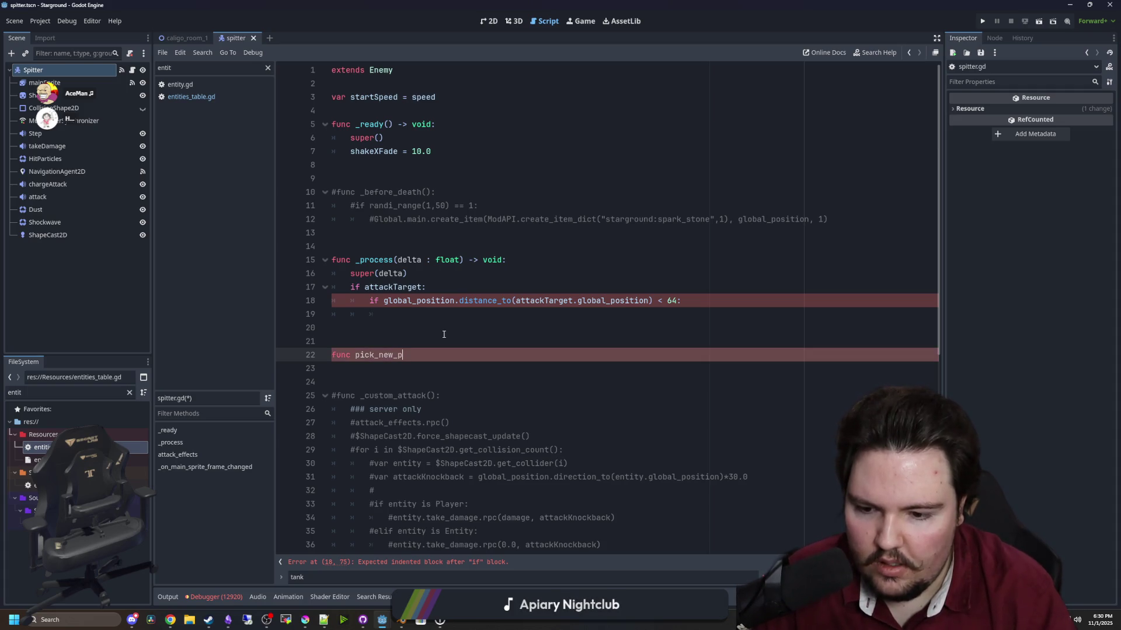
pyautogui.write('vigation')
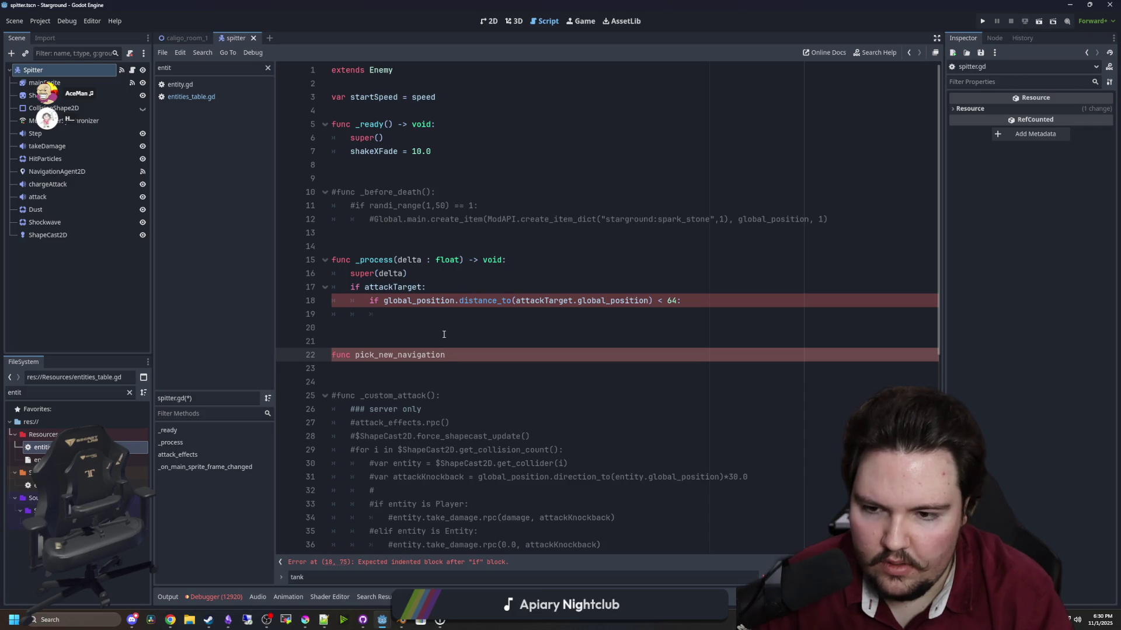
pyautogui.write('point():')
pyautogui.press('Return')
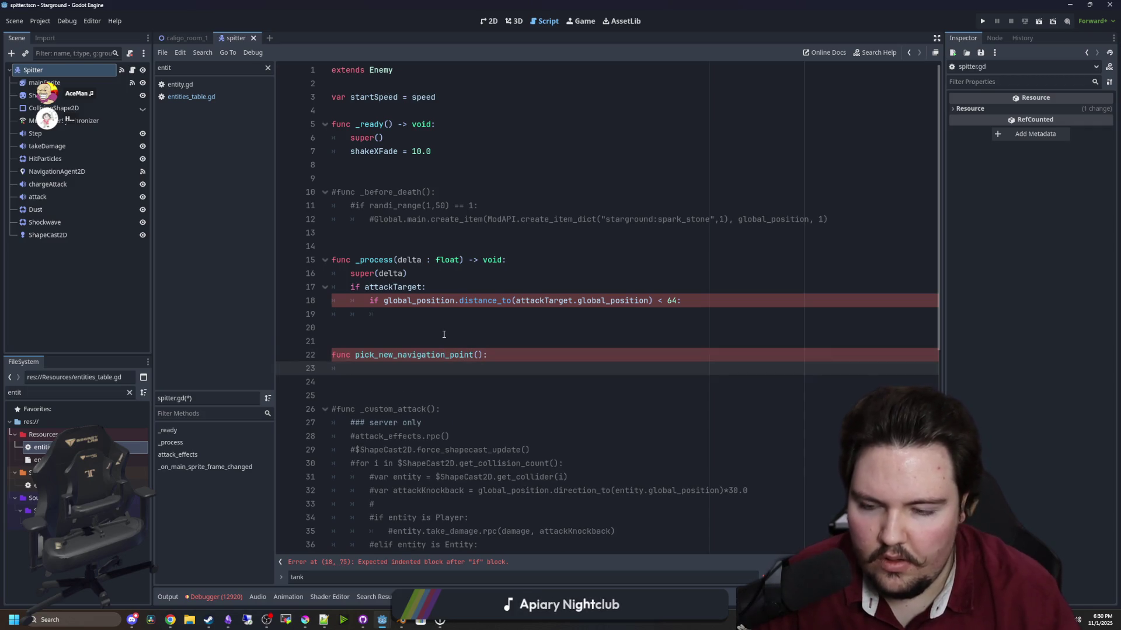
pyautogui.write('pass')
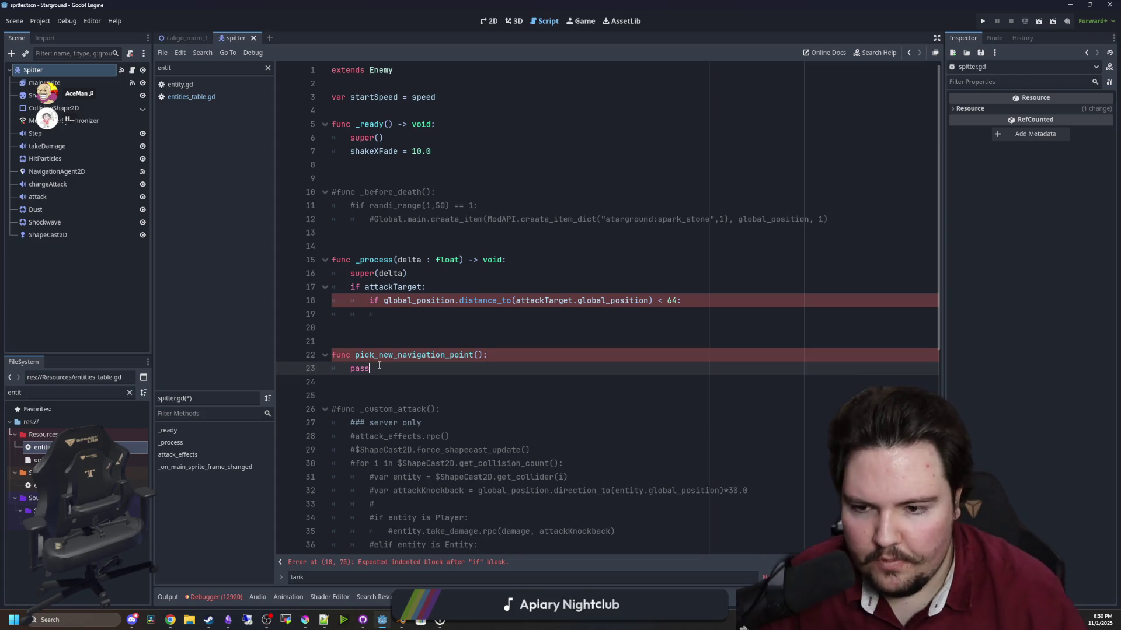
pyautogui.click(517, 355)
pyautogui.press('Return')
pyautogui.write('if roomR')
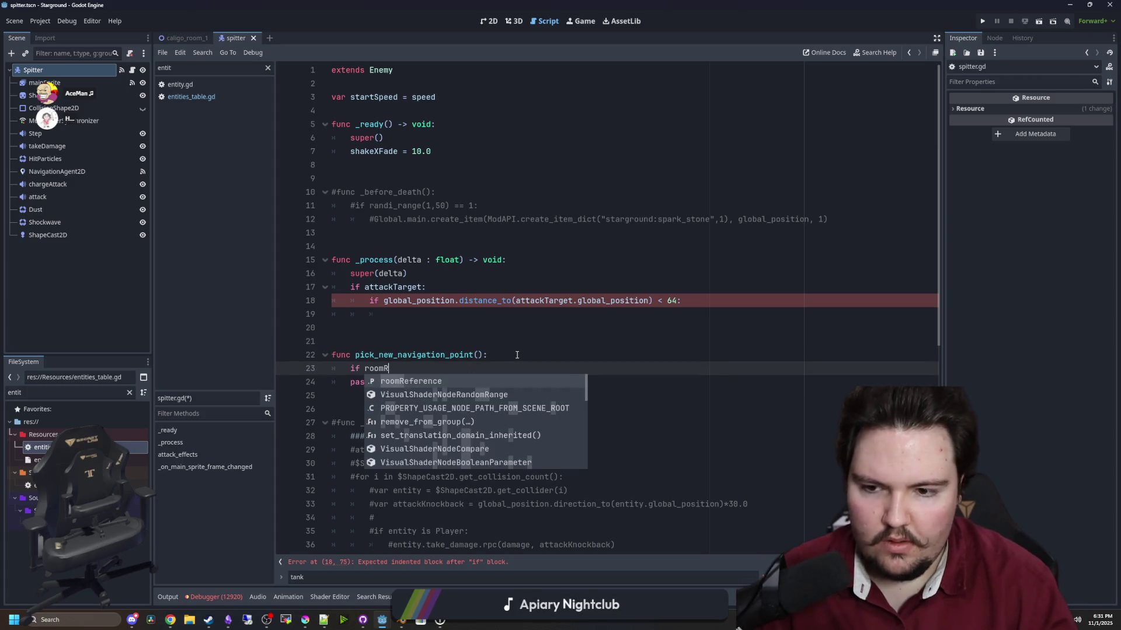
pyautogui.press('Return')
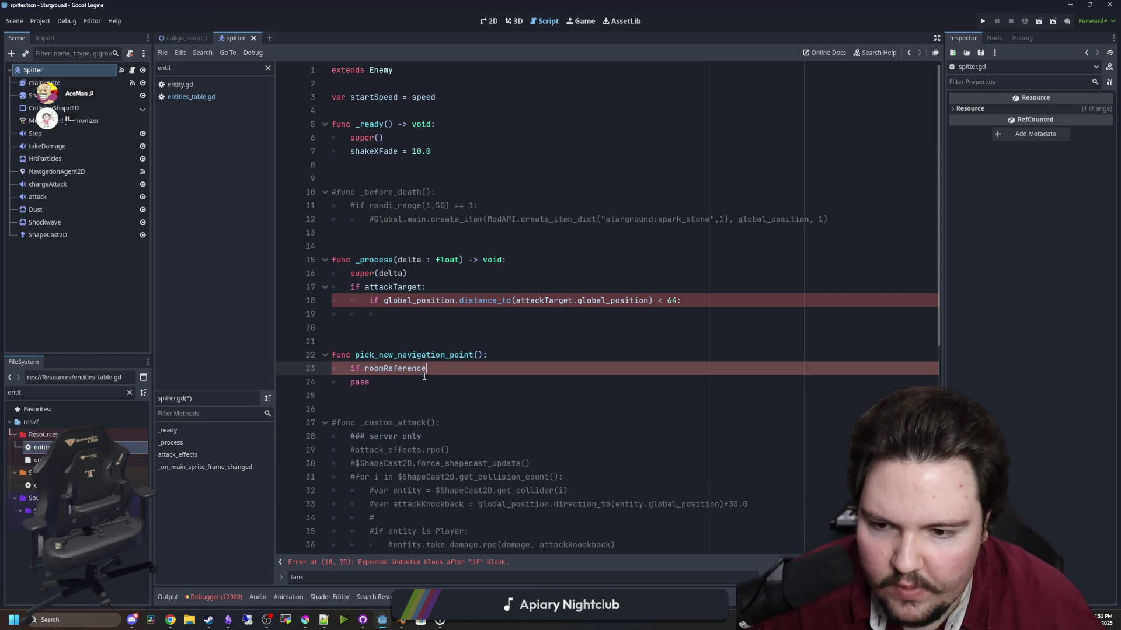
pyautogui.write(':')
pyautogui.press('Return')
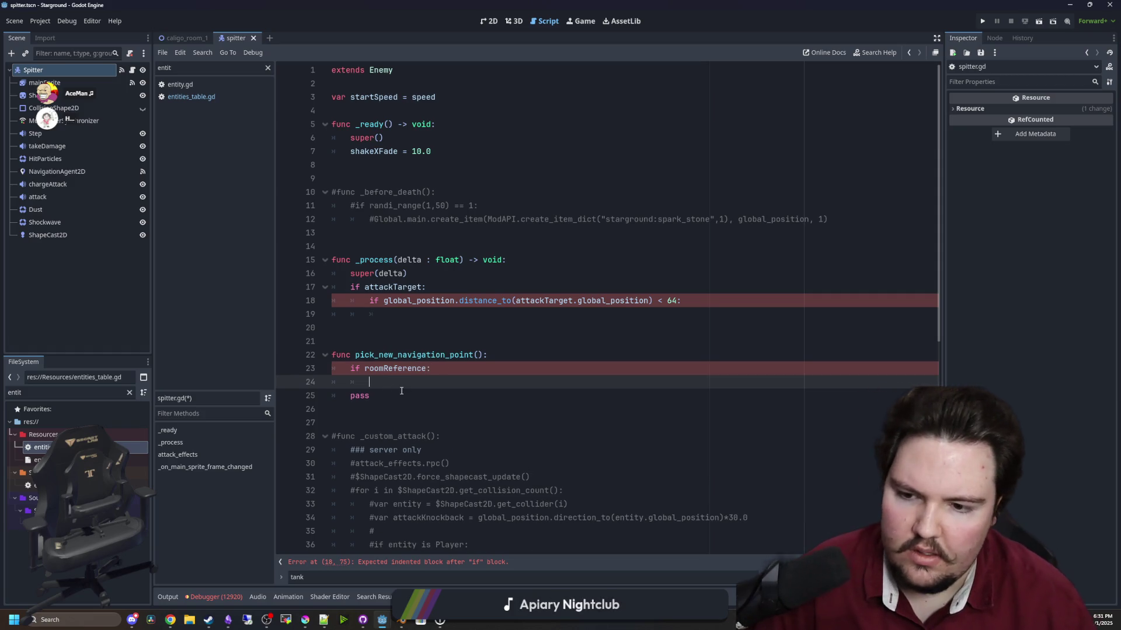
# Turn the check into 'if !roomReference: return' and remove the pass placeholder.
pyautogui.moveTo(369, 395); pyautogui.dragTo(309, 396)
pyautogui.press('BackSpace')
pyautogui.press('BackSpace')
pyautogui.press('BackSpace')
pyautogui.doubleClick(355, 369)
pyautogui.press('Delete')
pyautogui.press('Delete')
pyautogui.write('if!')
pyautogui.press('BackSpace')
pyautogui.write('!')
pyautogui.write('return')
pyautogui.press('Return')
pyautogui.press('Return')
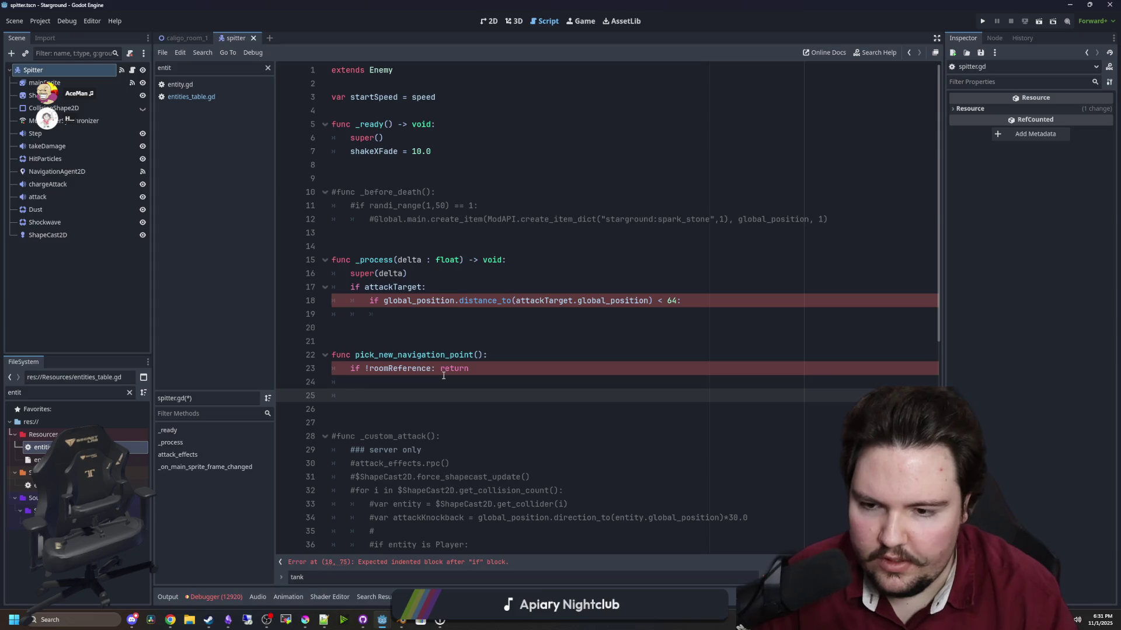
# Call NavigationServer2D.map_get_random_point() and begin a 'roomReference.' line below it.
pyautogui.write('roomReferenc')
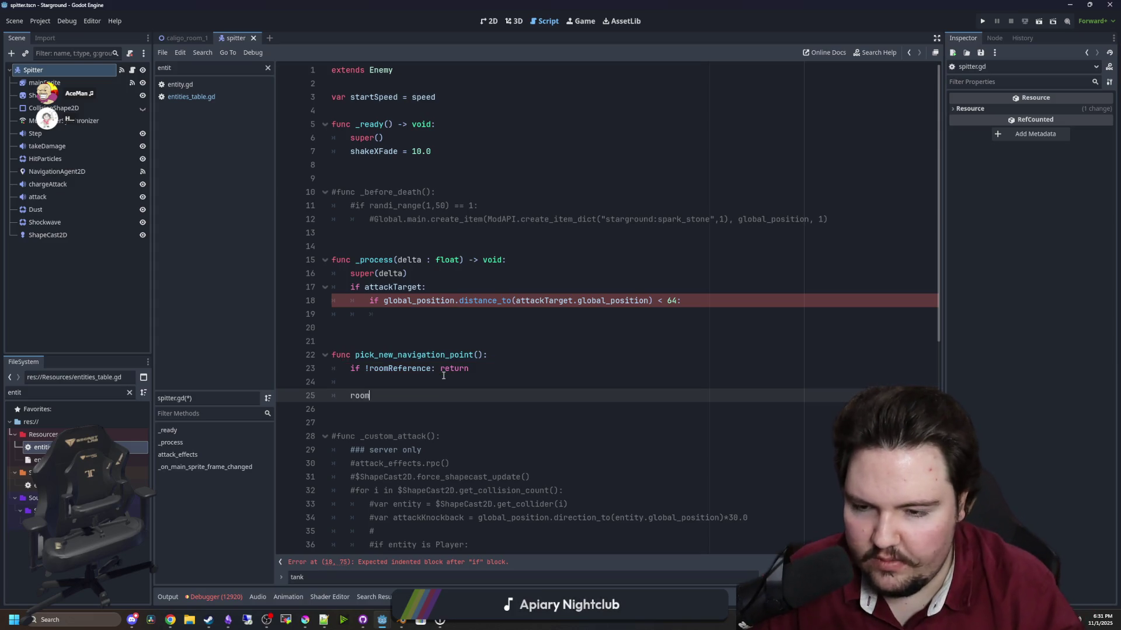
pyautogui.write('e')
pyautogui.press('Home')
pyautogui.press('Return')
pyautogui.press('Return')
pyautogui.press('Up')
pyautogui.press('Up')
pyautogui.write('NavigationServer2D')
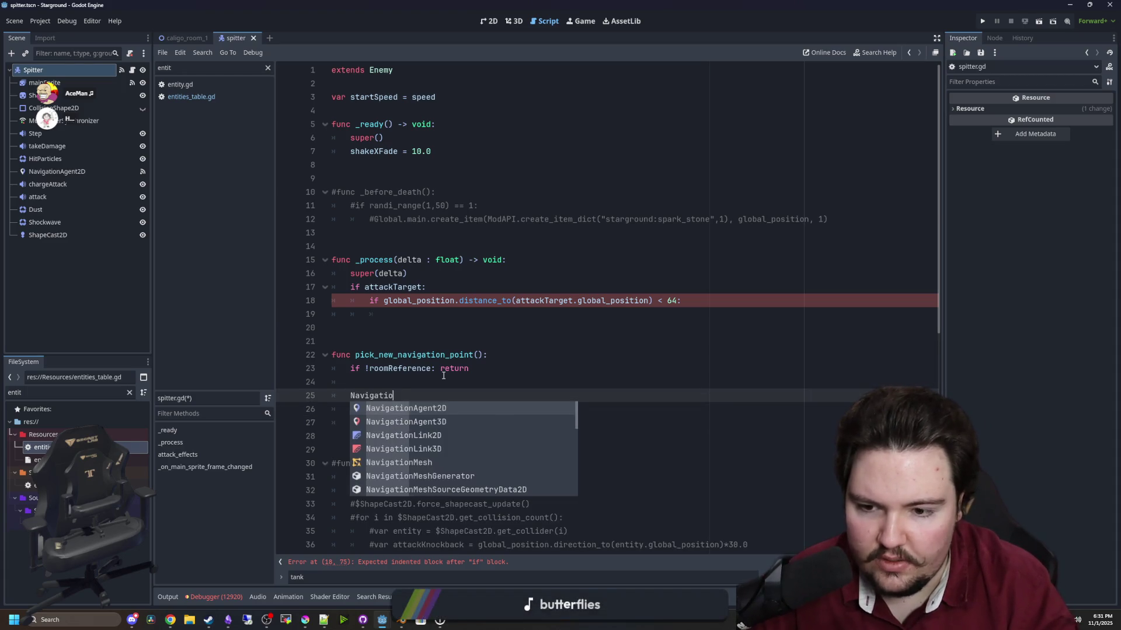
pyautogui.write('.get_ra')
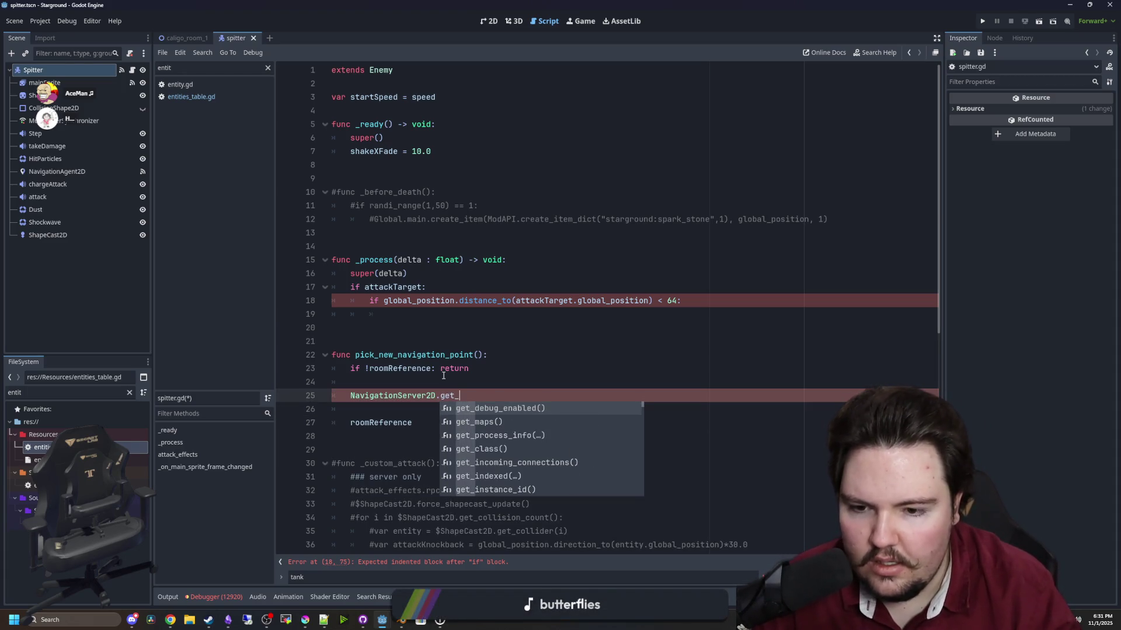
pyautogui.press('Return')
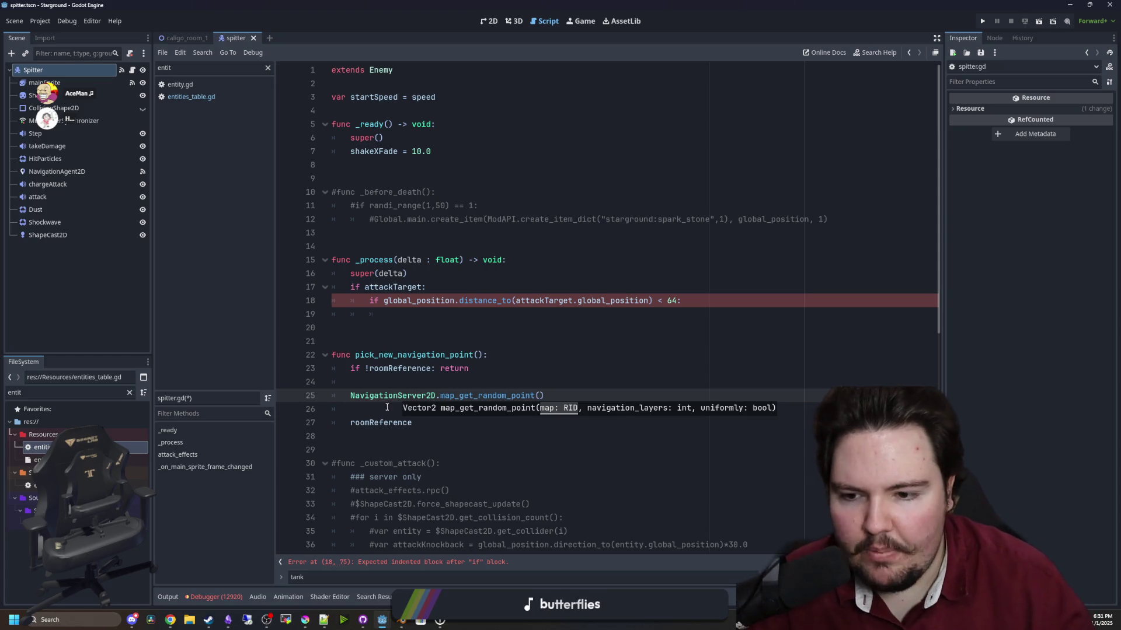
pyautogui.click(439, 423)
pyautogui.write('.')
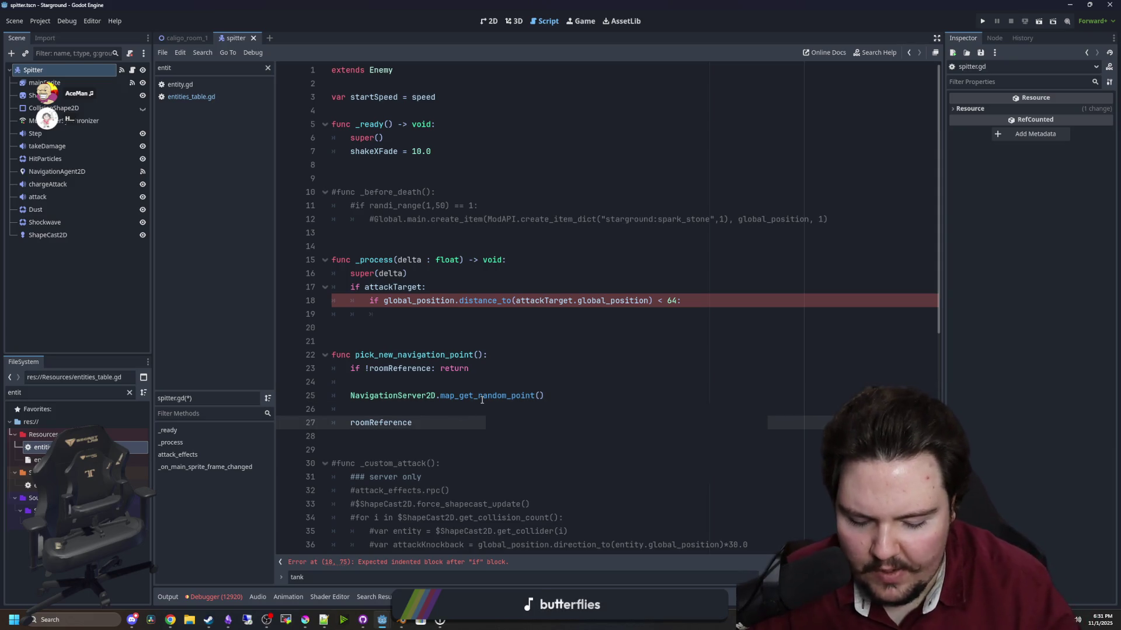
pyautogui.moveTo(481, 400)
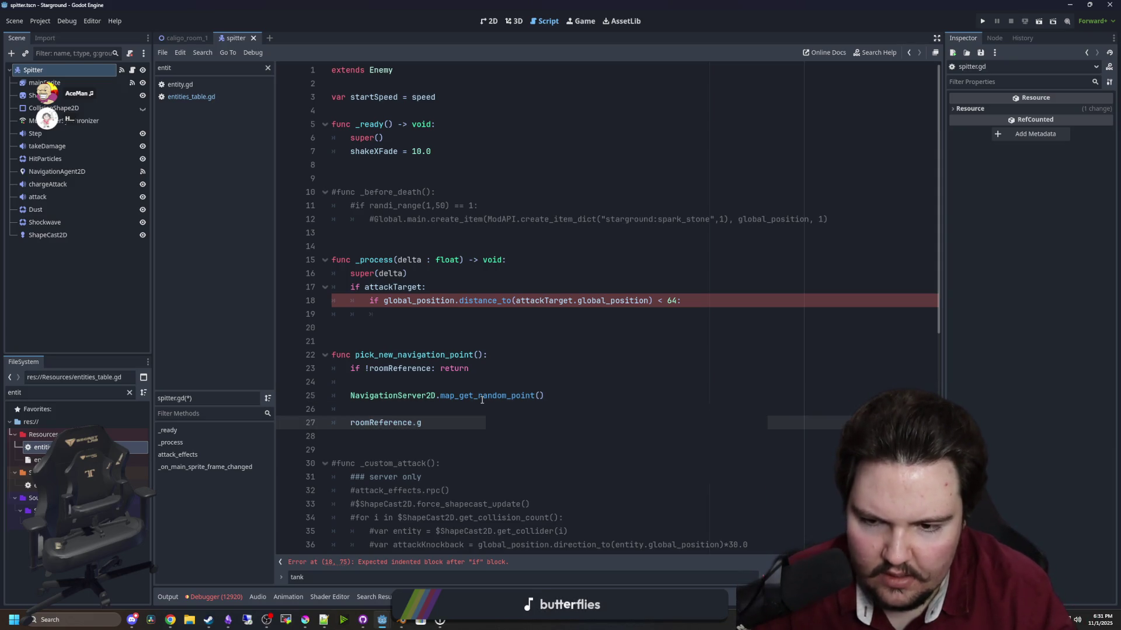
# Type roomReference as DungeonRoom in enemy.gd, save it, and return to spitter.gd.
pyautogui.write('nav')
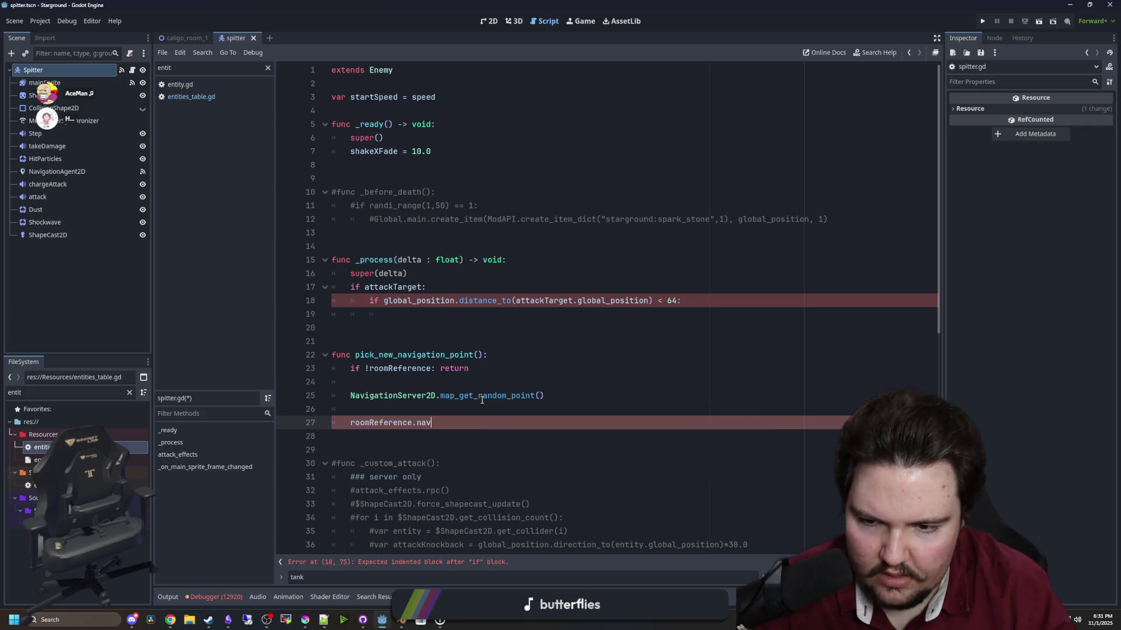
pyautogui.keyDown('ctrl'); pyautogui.click(376, 429); pyautogui.keyUp('ctrl')
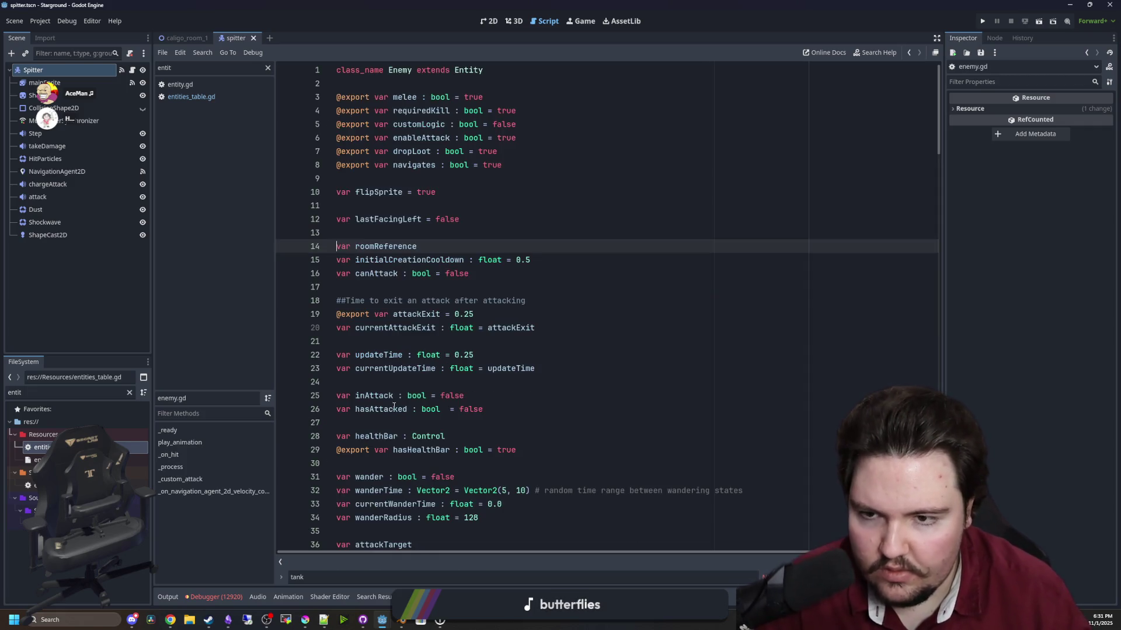
pyautogui.write(': ')
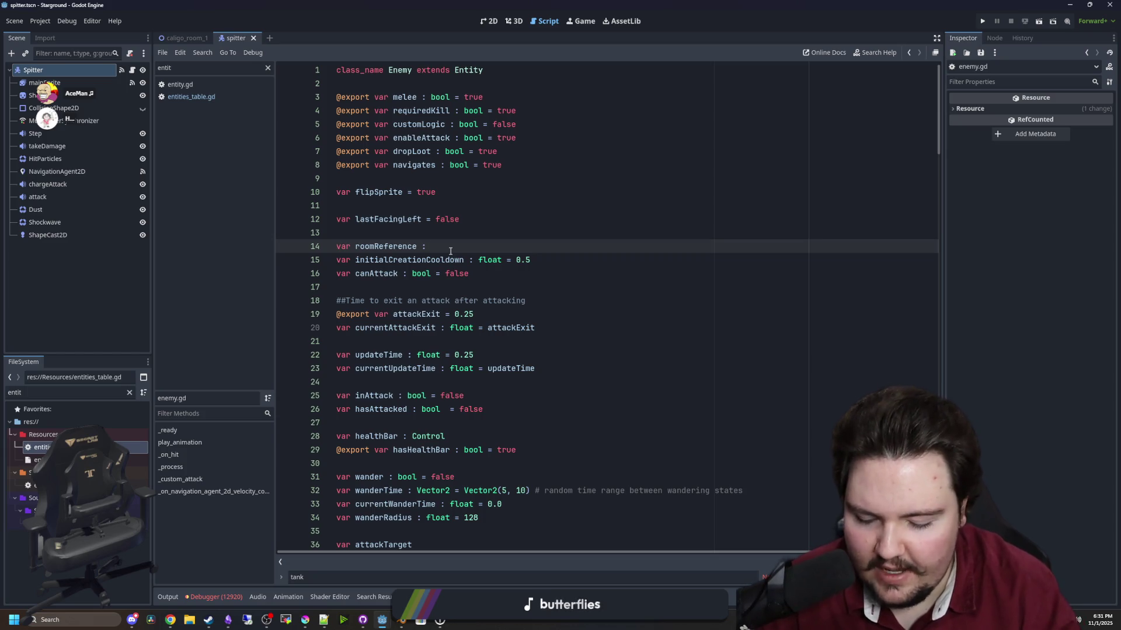
pyautogui.write('DungeonRoom')
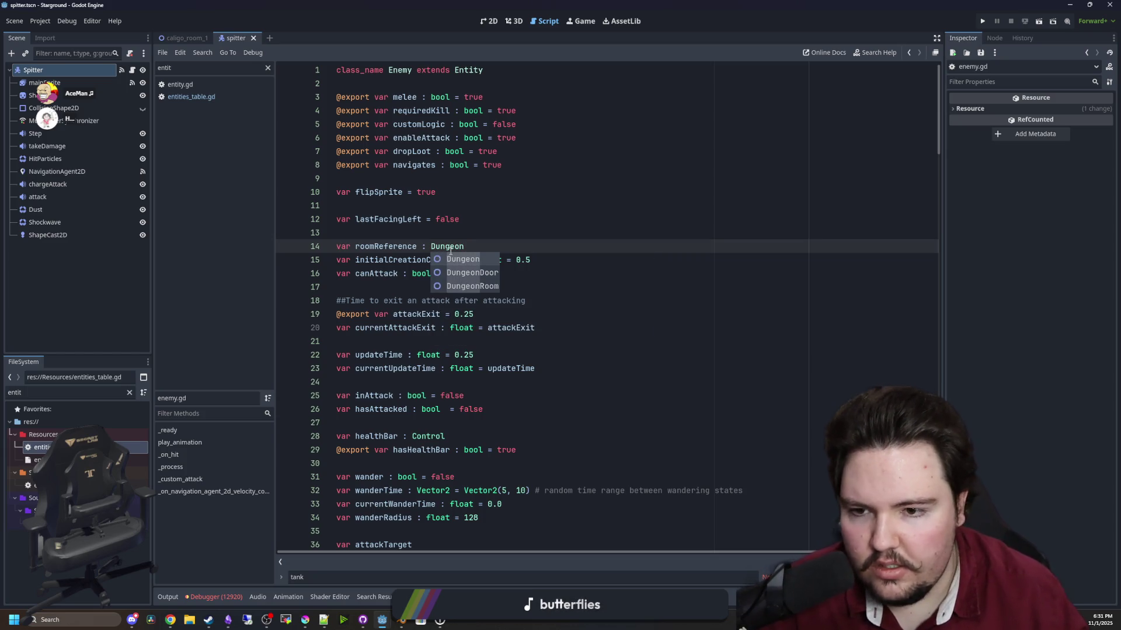
pyautogui.press('Return')
pyautogui.press('Up')
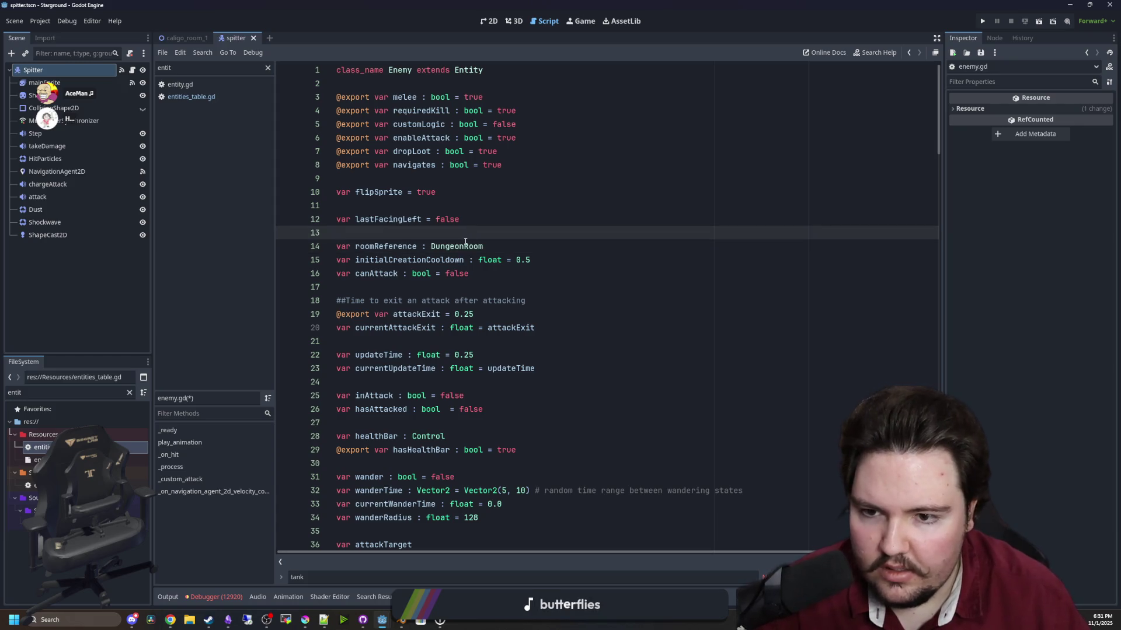
pyautogui.hotkey('ctrl', 's')
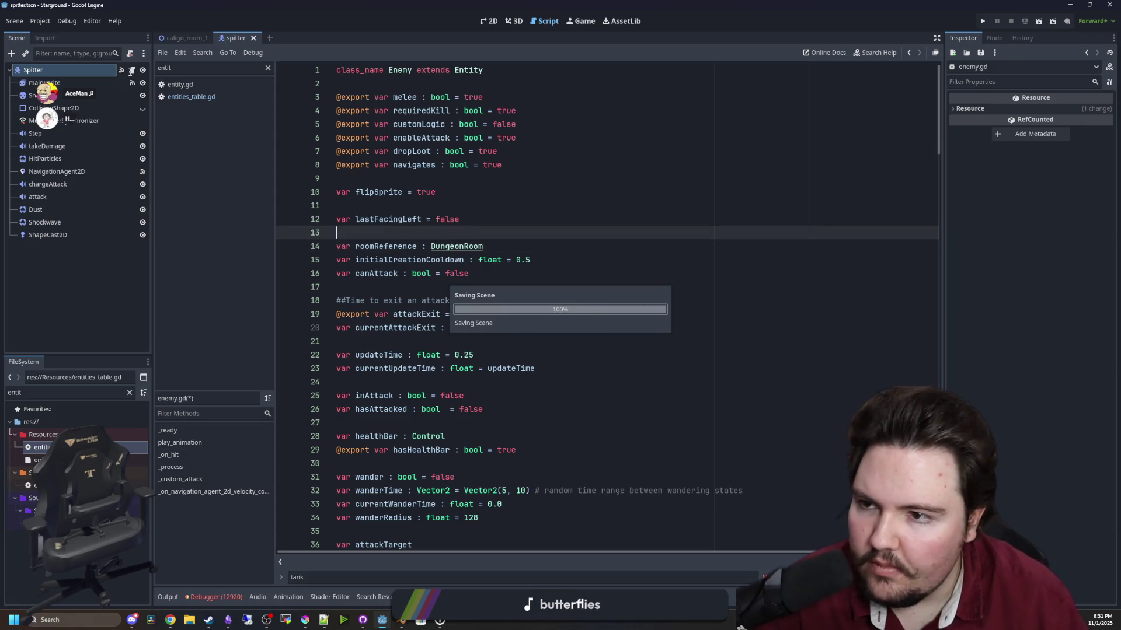
pyautogui.click(132, 69)
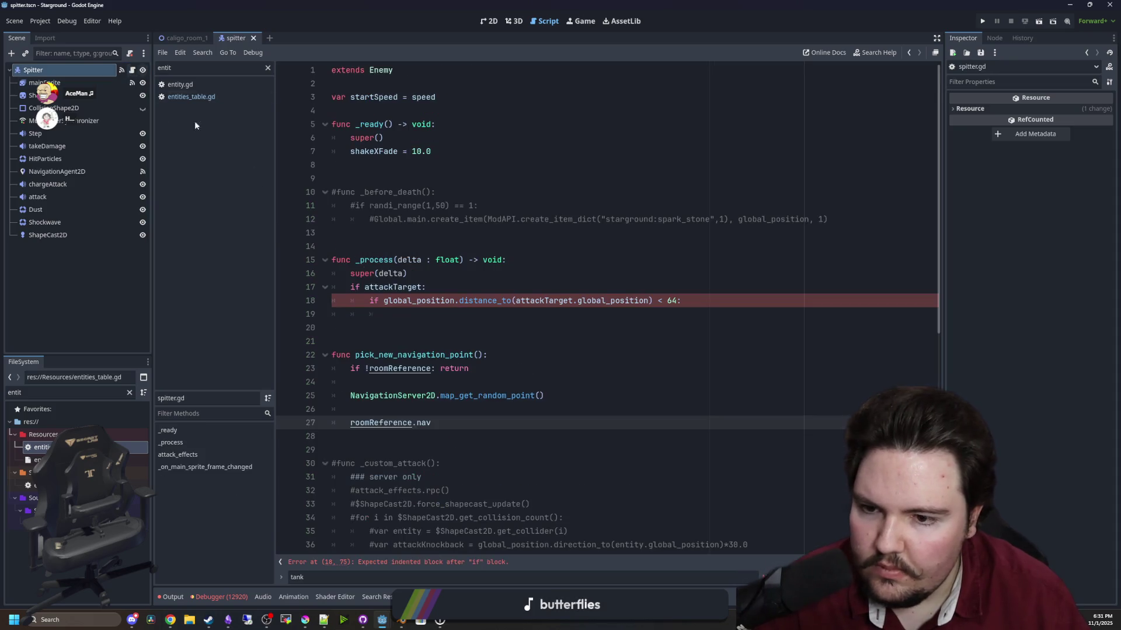
# Complete roomReference.navigationRegion and read get_navigation_map in the NavigationRegion2D docs.
pyautogui.write('i')
pyautogui.press('Return')
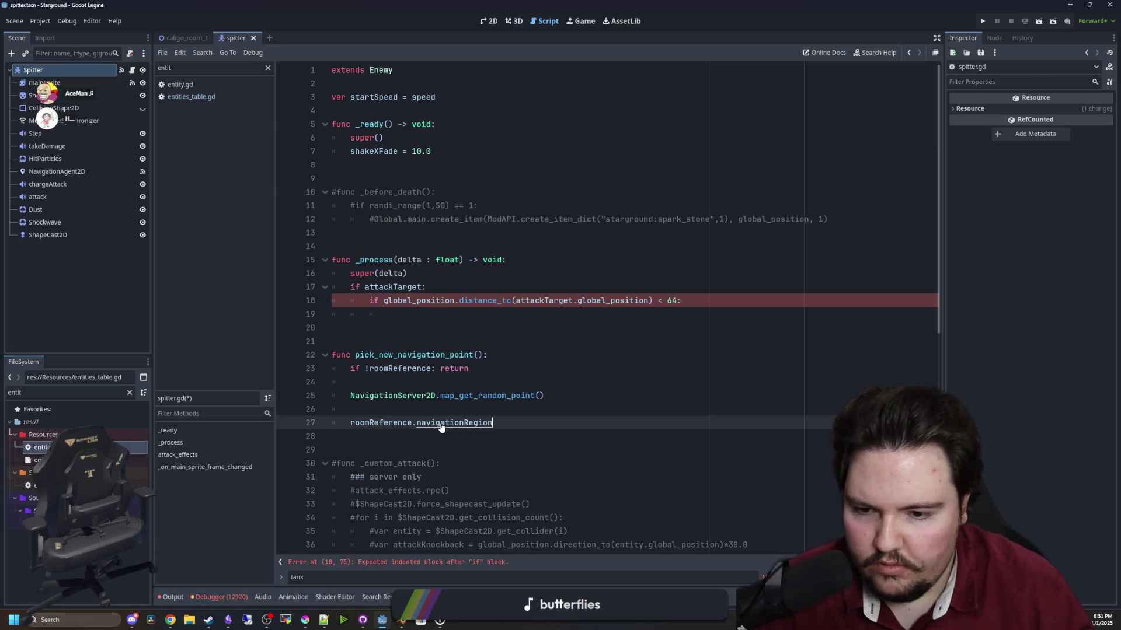
pyautogui.keyDown('ctrl'); pyautogui.click(442, 423); pyautogui.keyUp('ctrl')
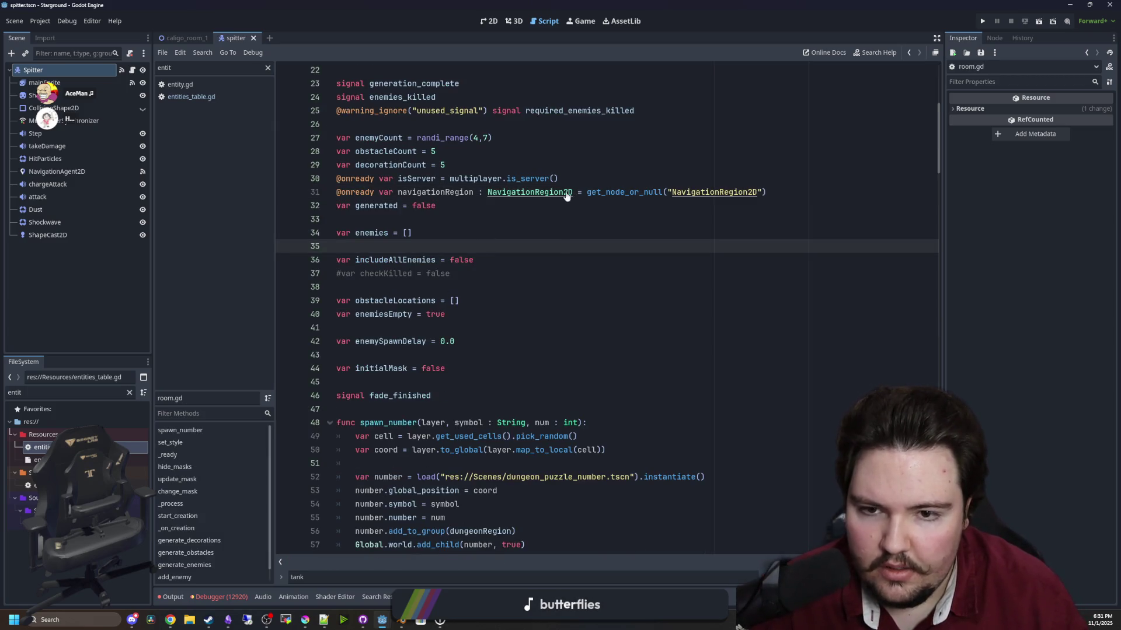
pyautogui.keyDown('ctrl'); pyautogui.click(528, 192); pyautogui.keyUp('ctrl')
pyautogui.scroll(-3, 561, 308)
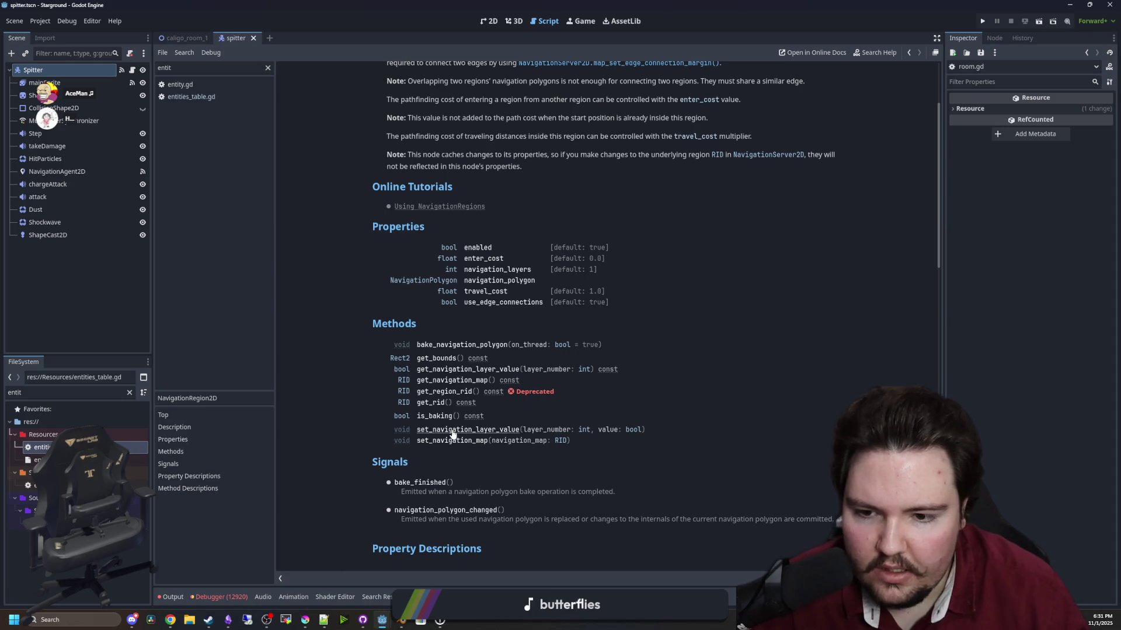
pyautogui.click(455, 380)
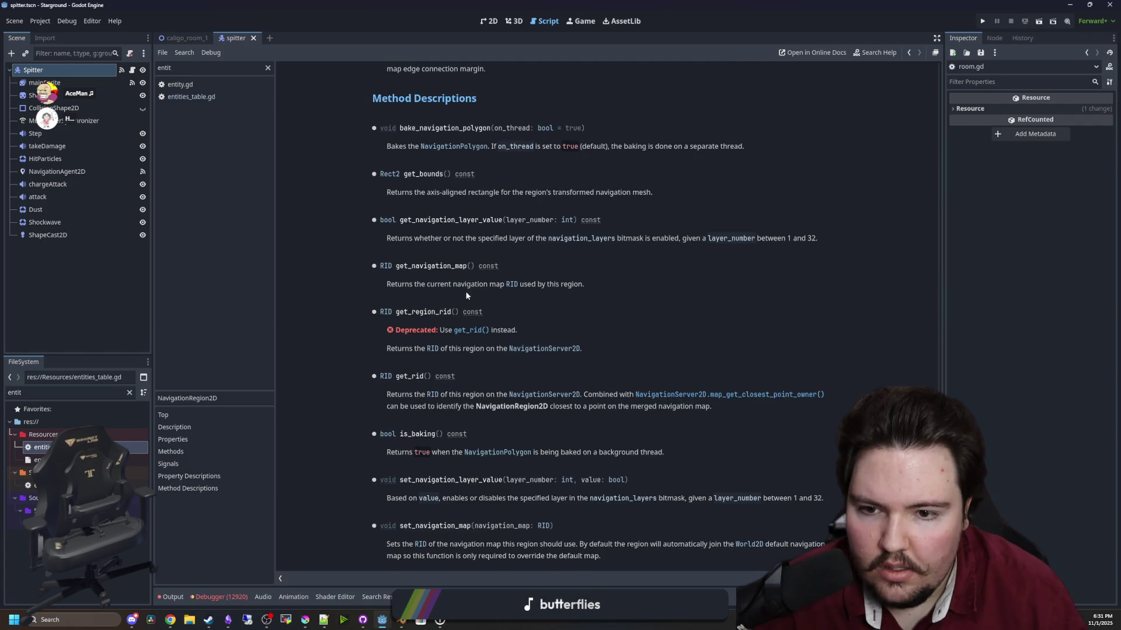
pyautogui.hotkey('alt', 'Left')
pyautogui.hotkey('alt', 'Left')
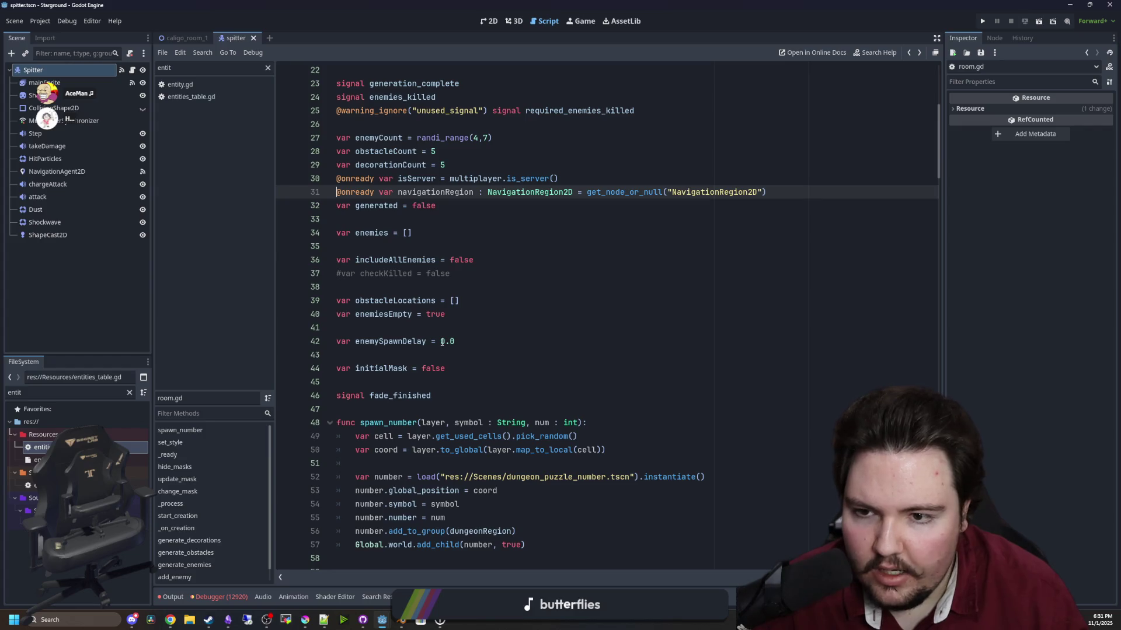
pyautogui.hotkey('alt', 'Left')
pyautogui.hotkey('alt', 'Left')
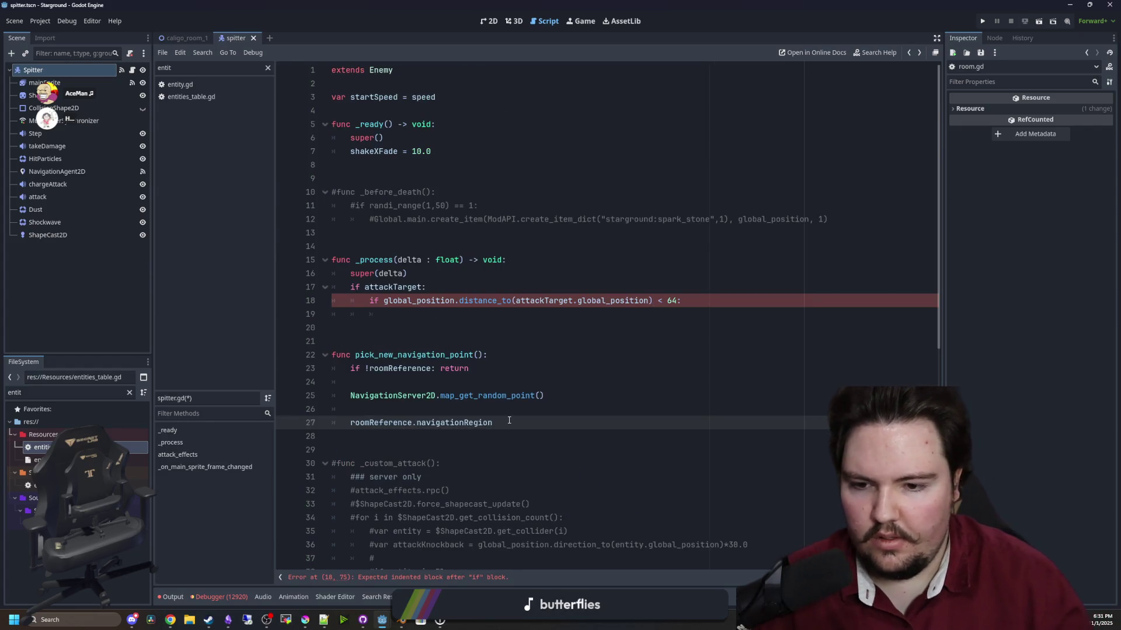
# Append .get_navigation_map() to the navigationRegion line.
pyautogui.write('.get_navi')
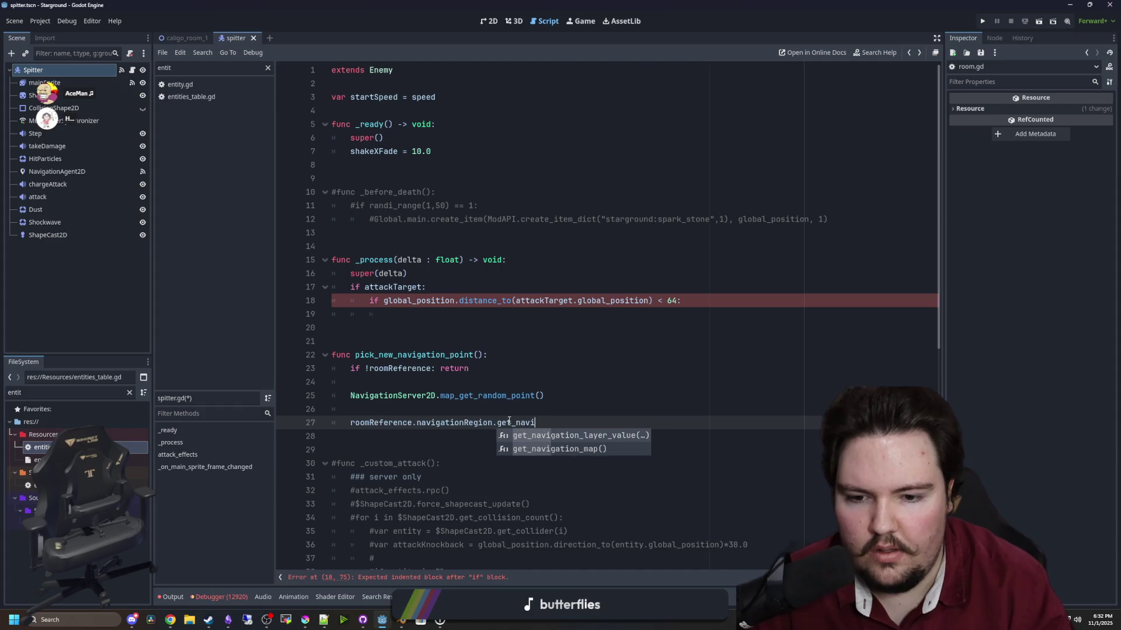
pyautogui.press('Down')
pyautogui.press('Return')
# Move the map_get_random_point call beneath the get_navigation_map line and view its NavigationServer2D help.
pyautogui.scroll(-1, 506, 382)
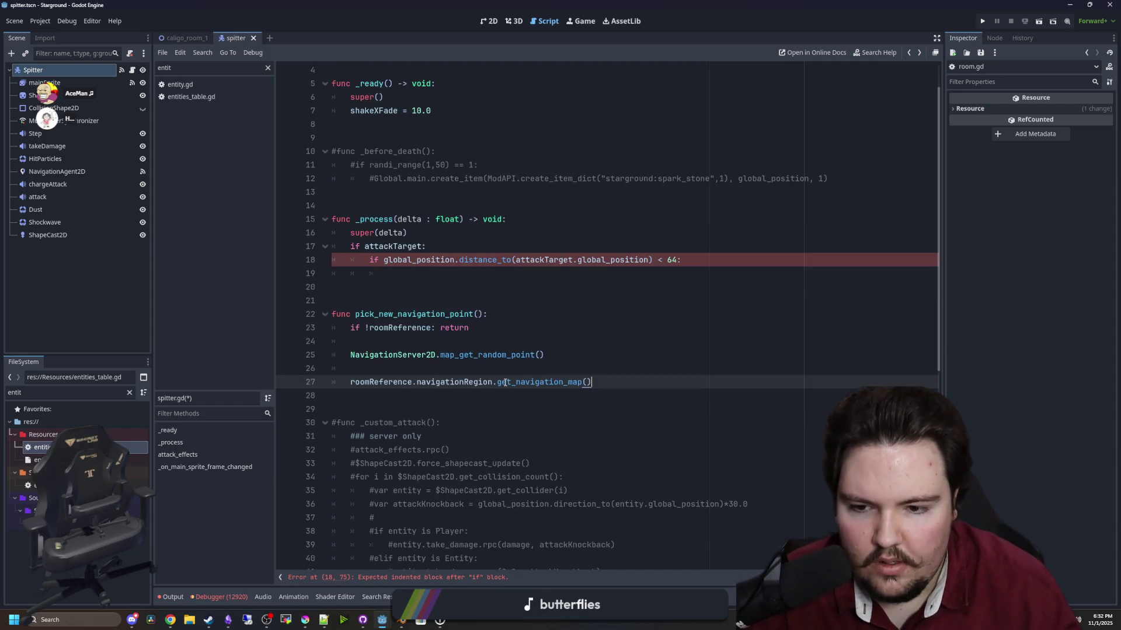
pyautogui.click(563, 360)
pyautogui.hotkey('shift', 'Home')
pyautogui.hotkey('ctrl', 'c')
pyautogui.press('BackSpace')
pyautogui.click(371, 390)
pyautogui.press('Tab')
pyautogui.press('Return')
pyautogui.hotkey('ctrl', 'v')
pyautogui.keyDown('ctrl'); pyautogui.click(449, 409); pyautogui.keyUp('ctrl')
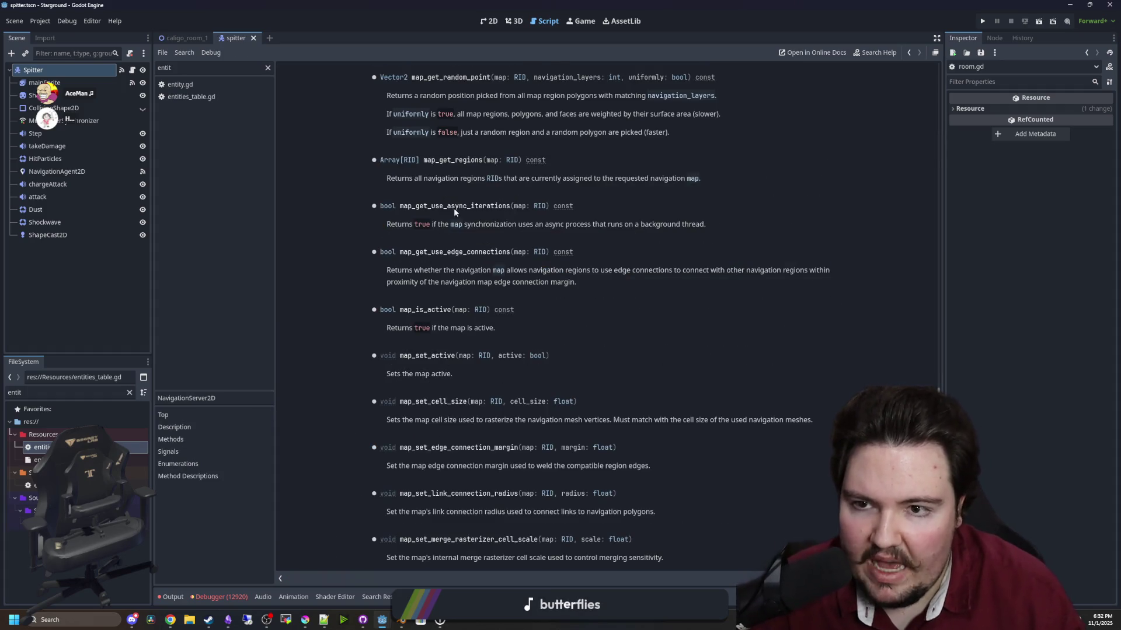
# Store the navigation map in var rid and call map_get_random_point(rid, 1, false).
pyautogui.hotkey('ctrl', 'w')
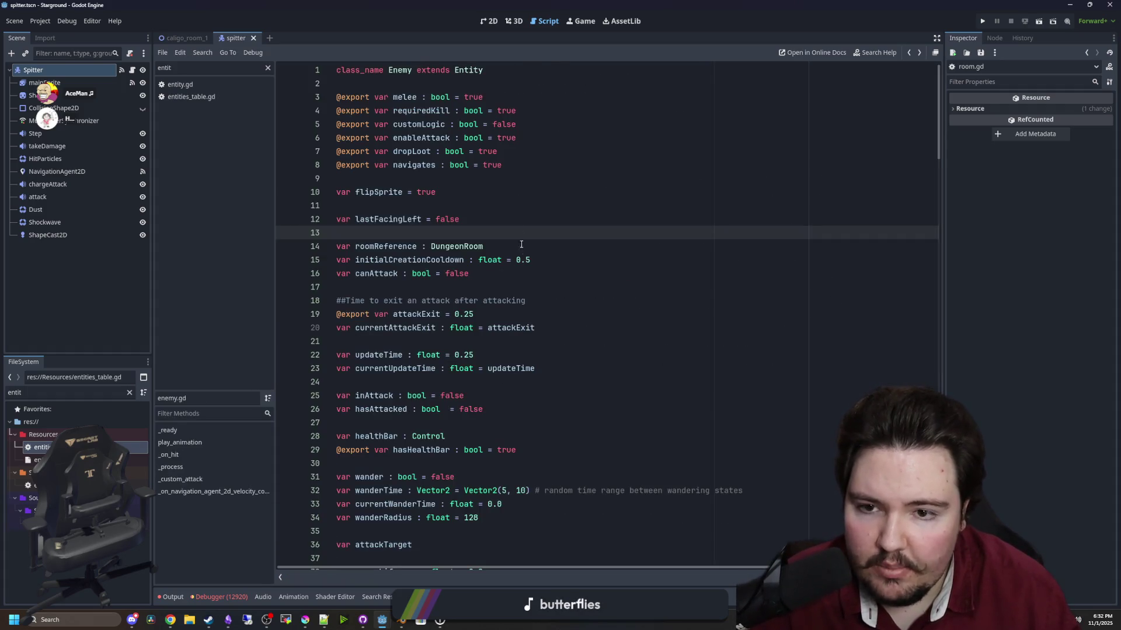
pyautogui.hotkey('ctrl', 'w')
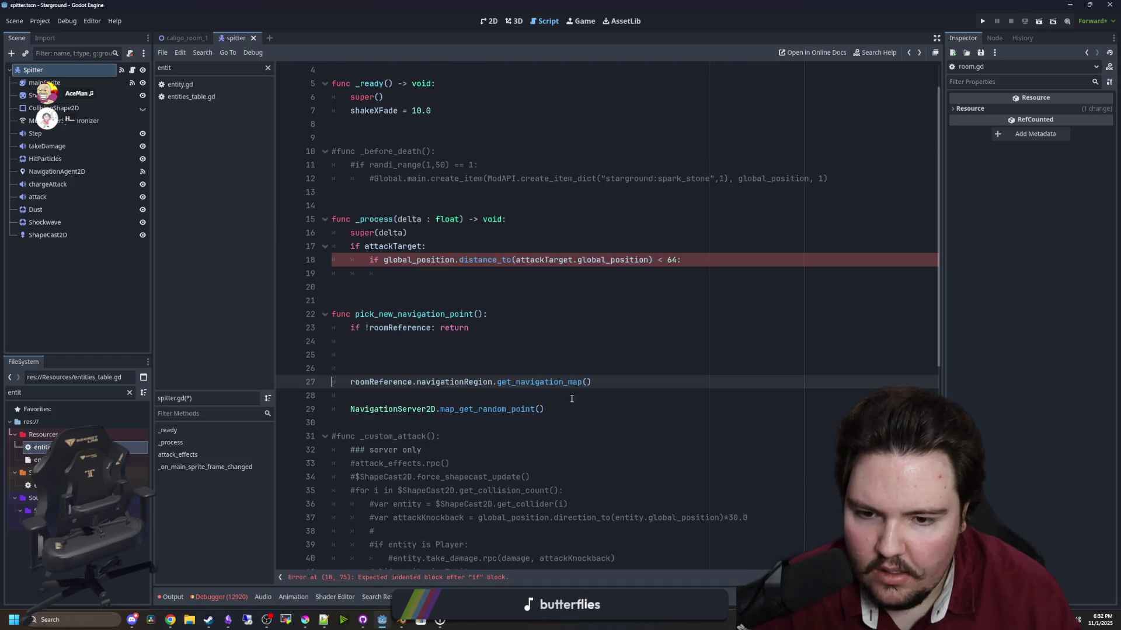
pyautogui.write('var rid =')
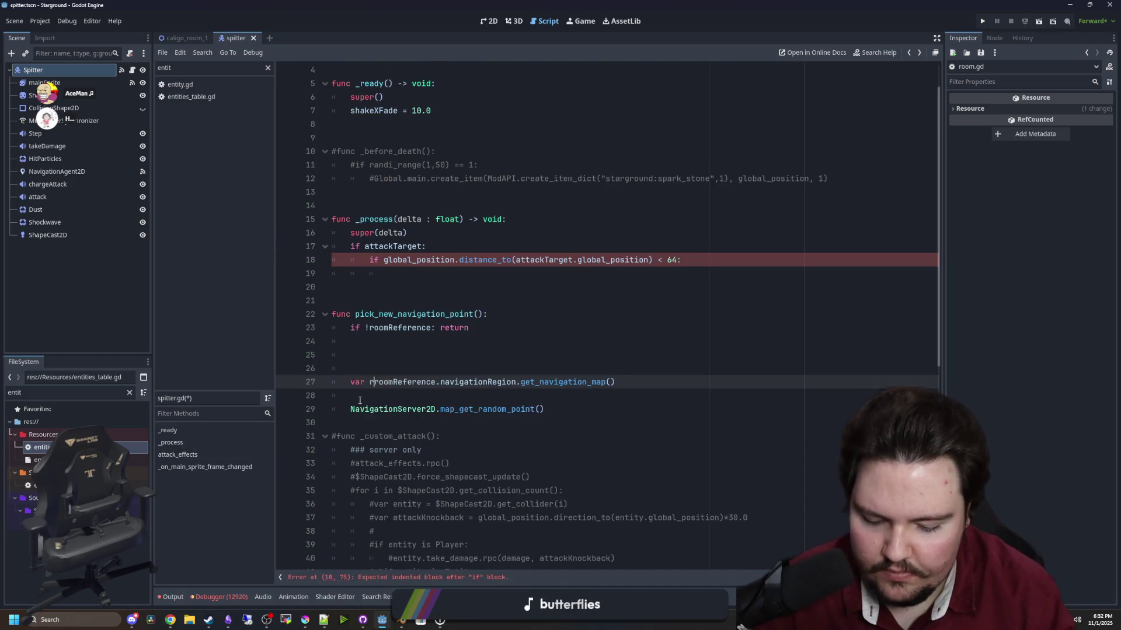
pyautogui.press('Escape')
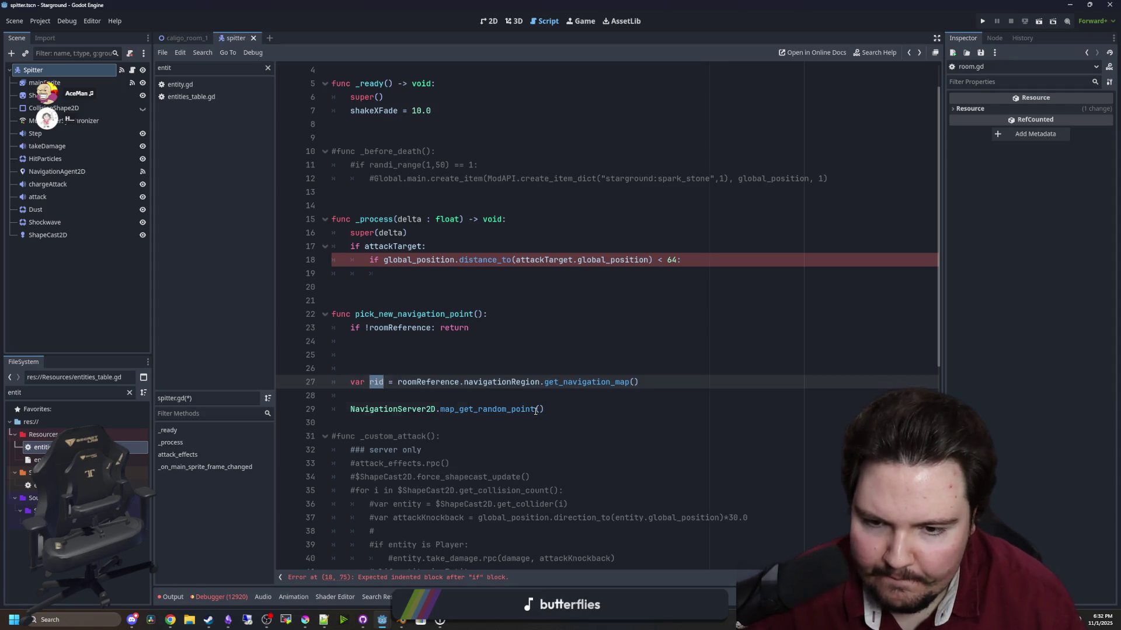
pyautogui.click(538, 409)
pyautogui.write('rid')
pyautogui.keyDown('ctrl'); pyautogui.click(516, 409); pyautogui.keyUp('ctrl')
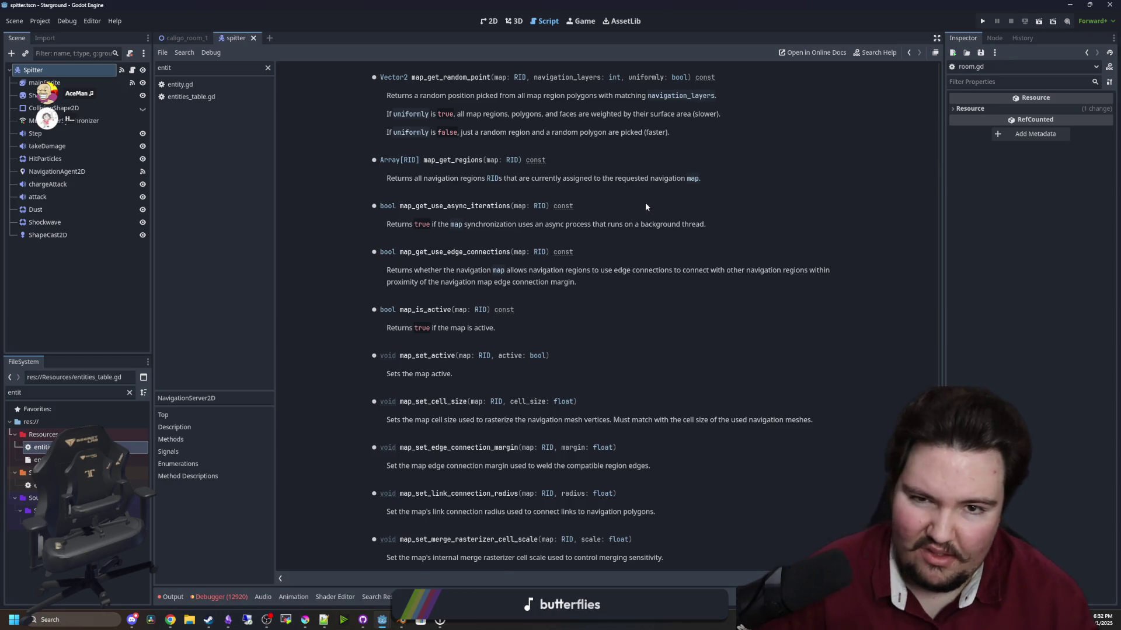
pyautogui.hotkey('alt', 'Left')
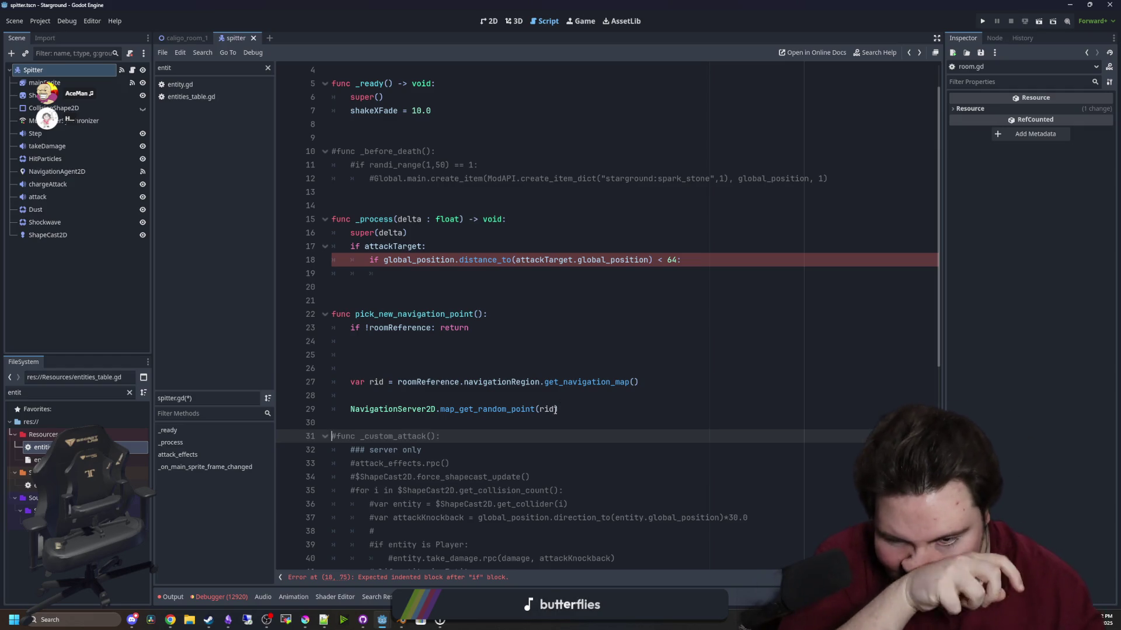
pyautogui.click(559, 410)
pyautogui.write(', 1, false')
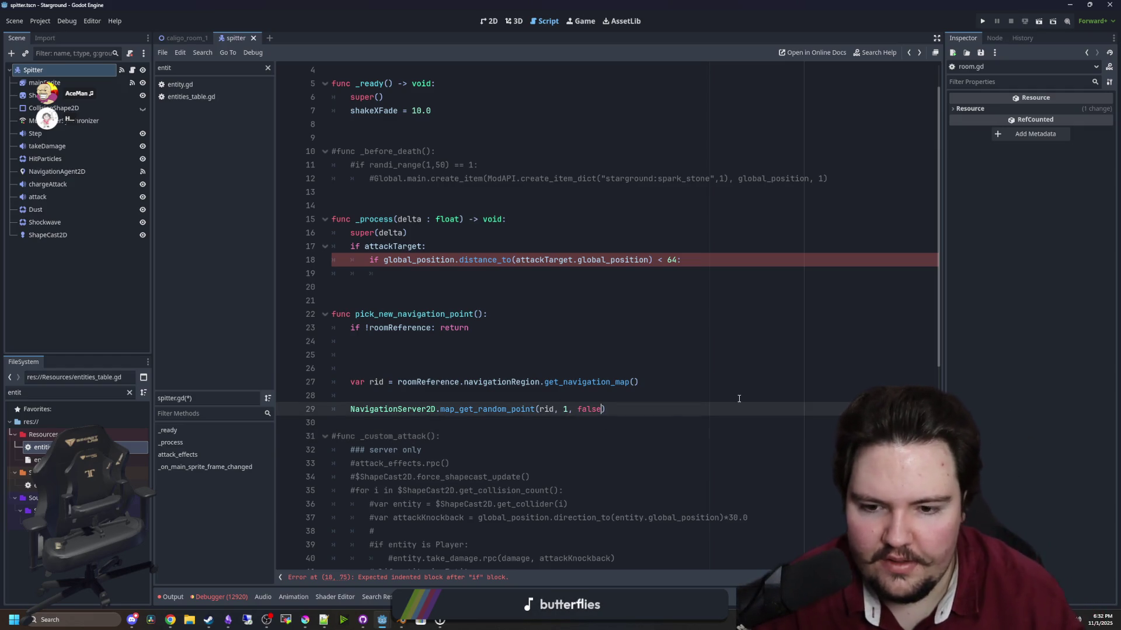
# Correct the map_get_random_point layers argument to 1.
pyautogui.press('Up')
pyautogui.press('Up')
pyautogui.press('Up')
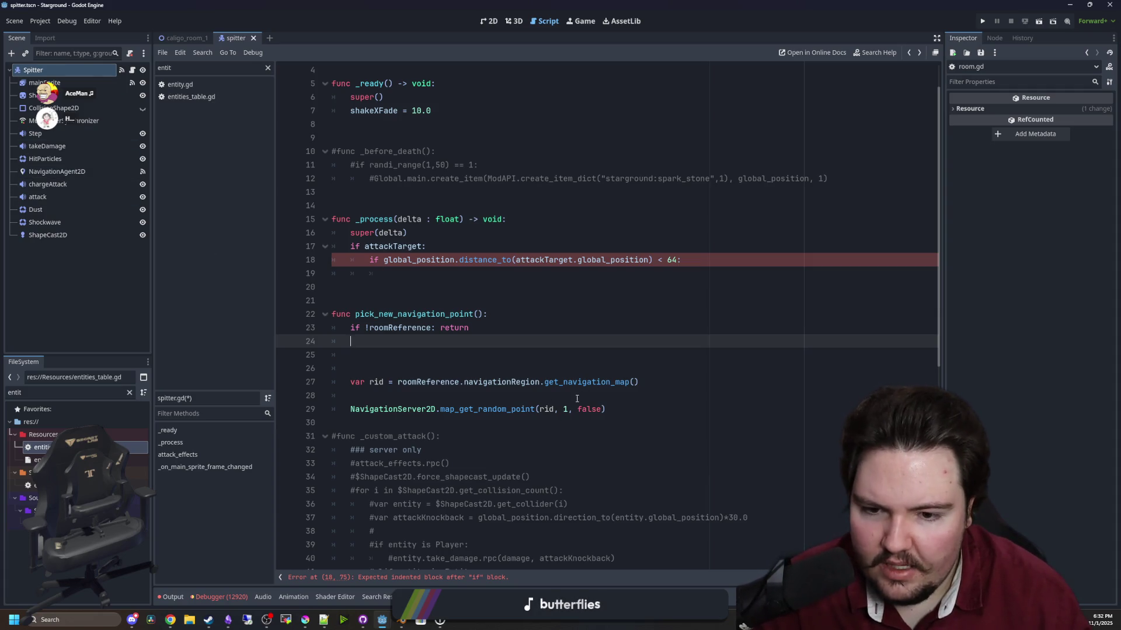
pyautogui.click(568, 409)
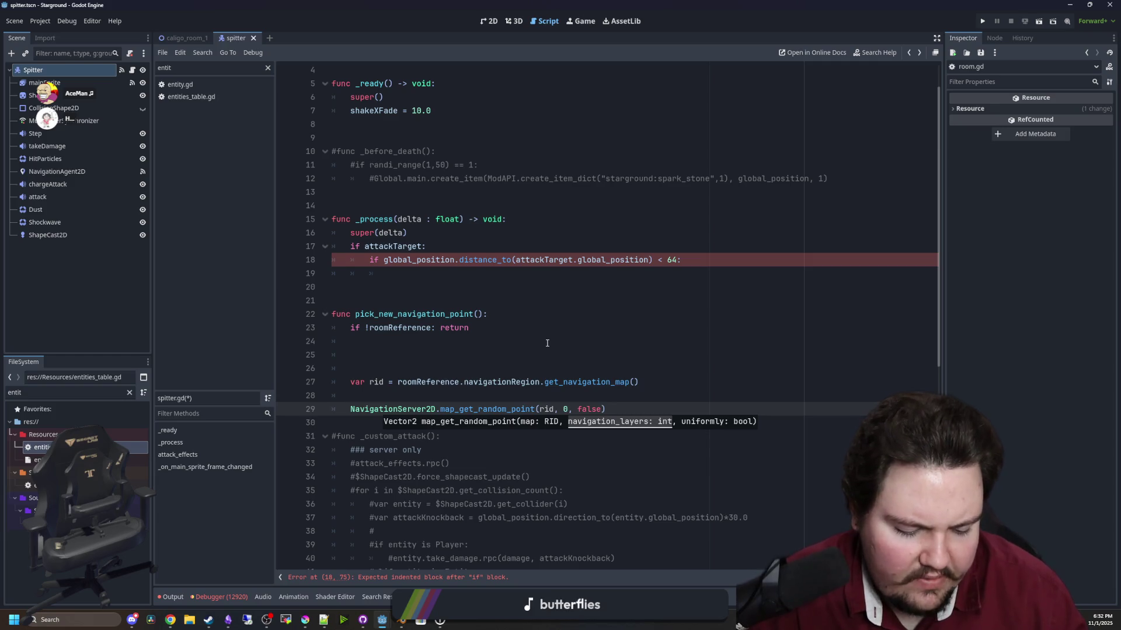
pyautogui.press('BackSpace')
pyautogui.write('1')
# Remove the blank lines inside pick_new_navigation_point, leaving one blank line after it.
pyautogui.click(422, 370)
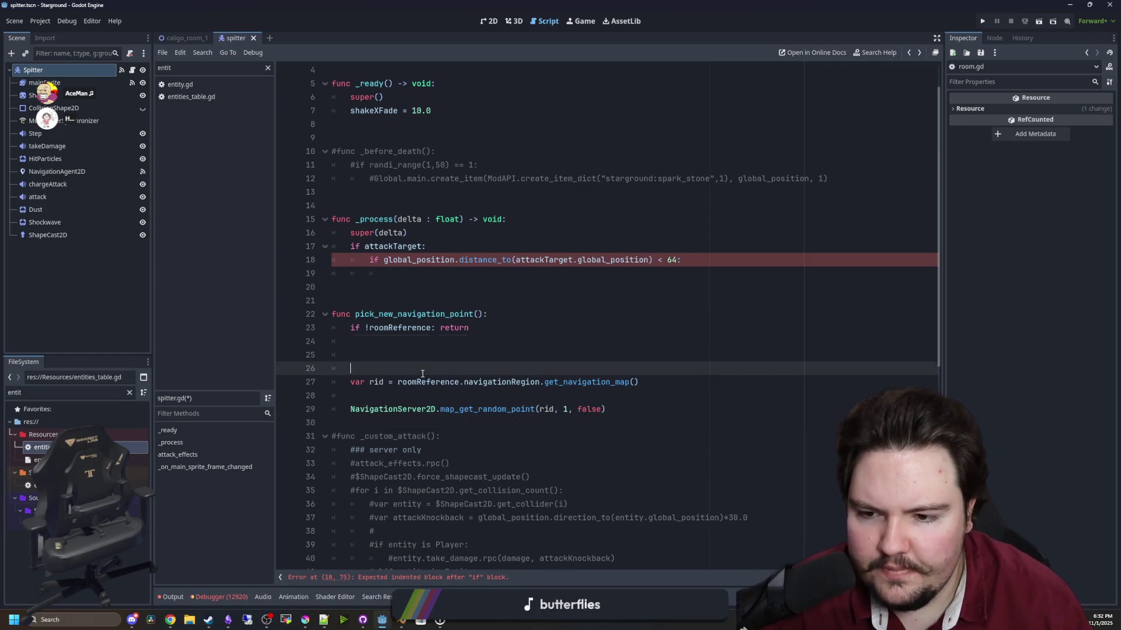
pyautogui.press('BackSpace')
pyautogui.press('BackSpace')
pyautogui.press('Down')
pyautogui.press('Down')
pyautogui.press('BackSpace')
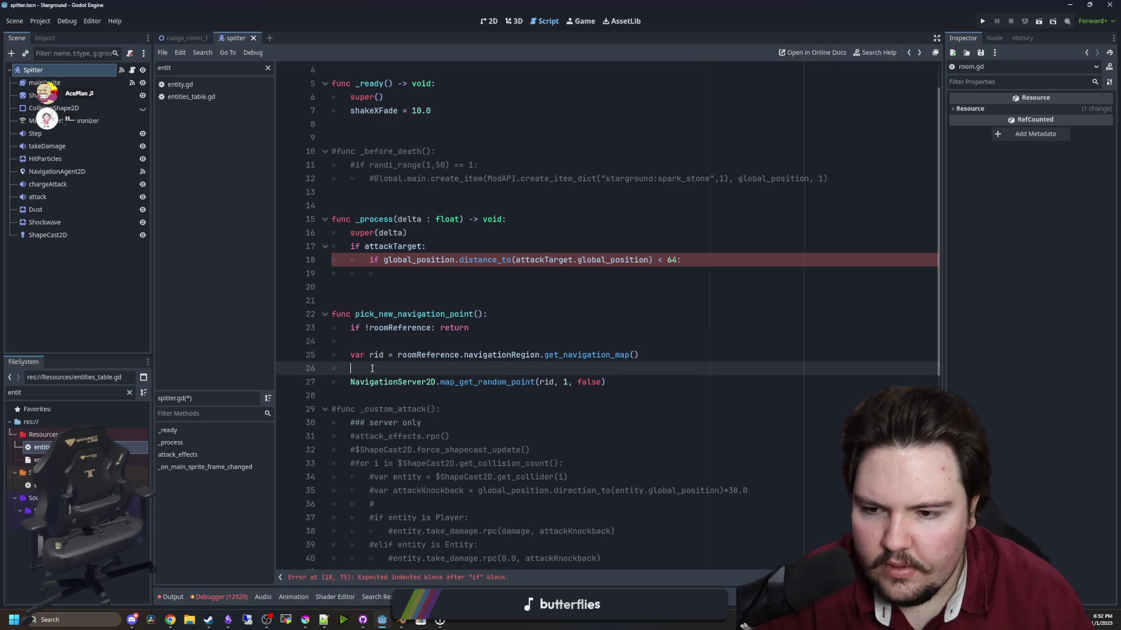
pyautogui.click(357, 342)
pyautogui.press('BackSpace')
pyautogui.press('BackSpace')
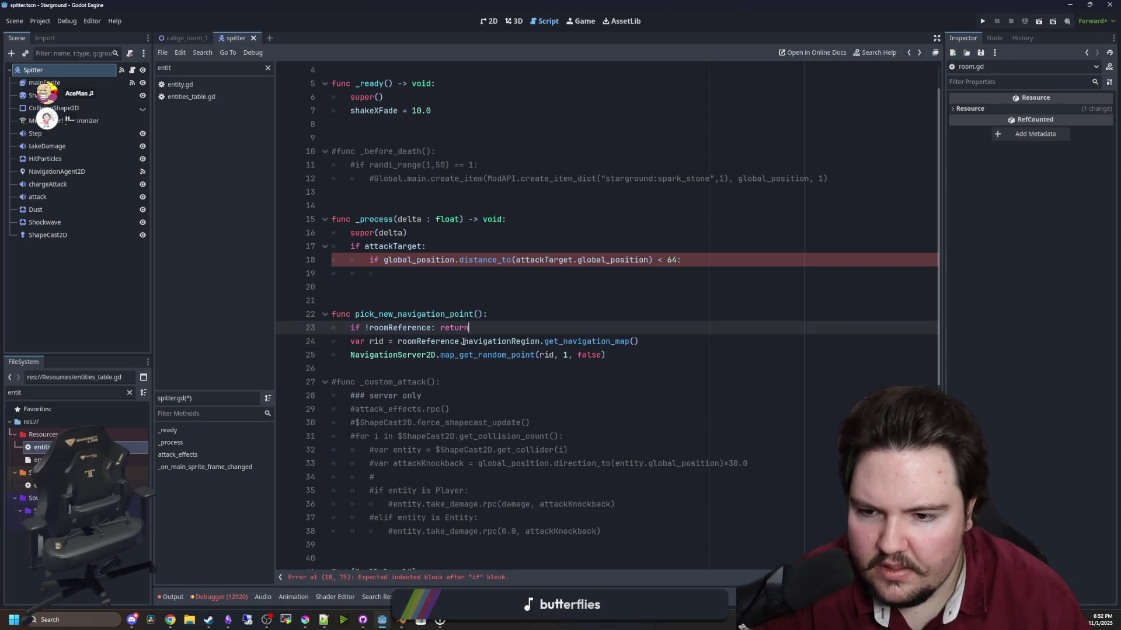
pyautogui.click(370, 374)
pyautogui.press('Return')
pyautogui.scroll(2, 375, 355)
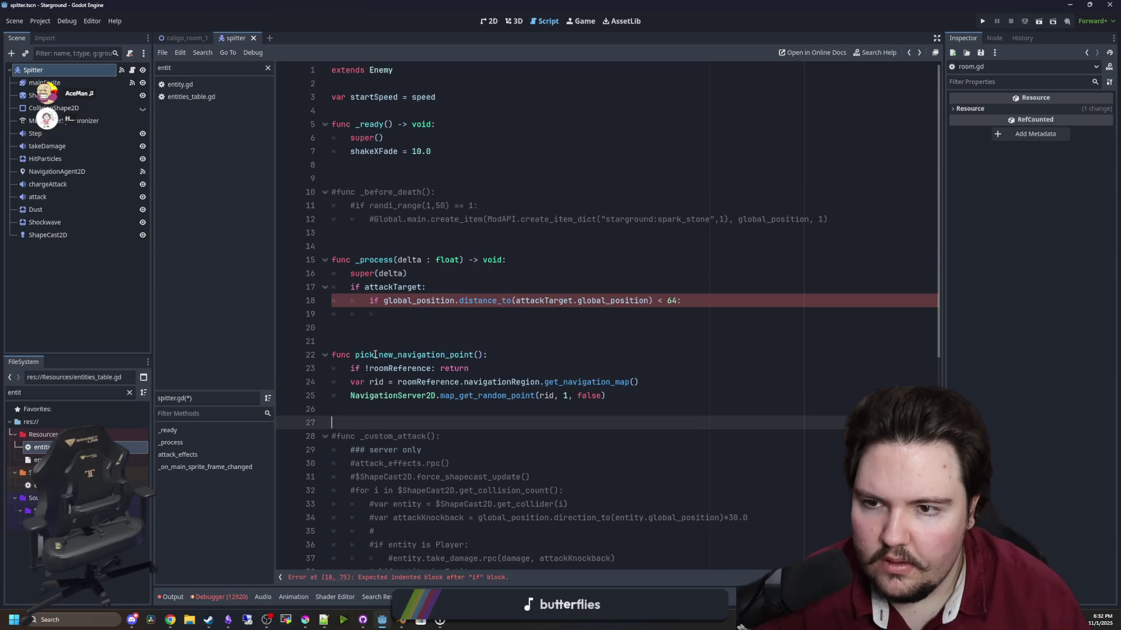
# Declare var targetPos : Vector2 = Vector2.ZERO below startSpeed.
pyautogui.click(415, 111)
pyautogui.press('Return')
pyautogui.press('Return')
pyautogui.press('Up')
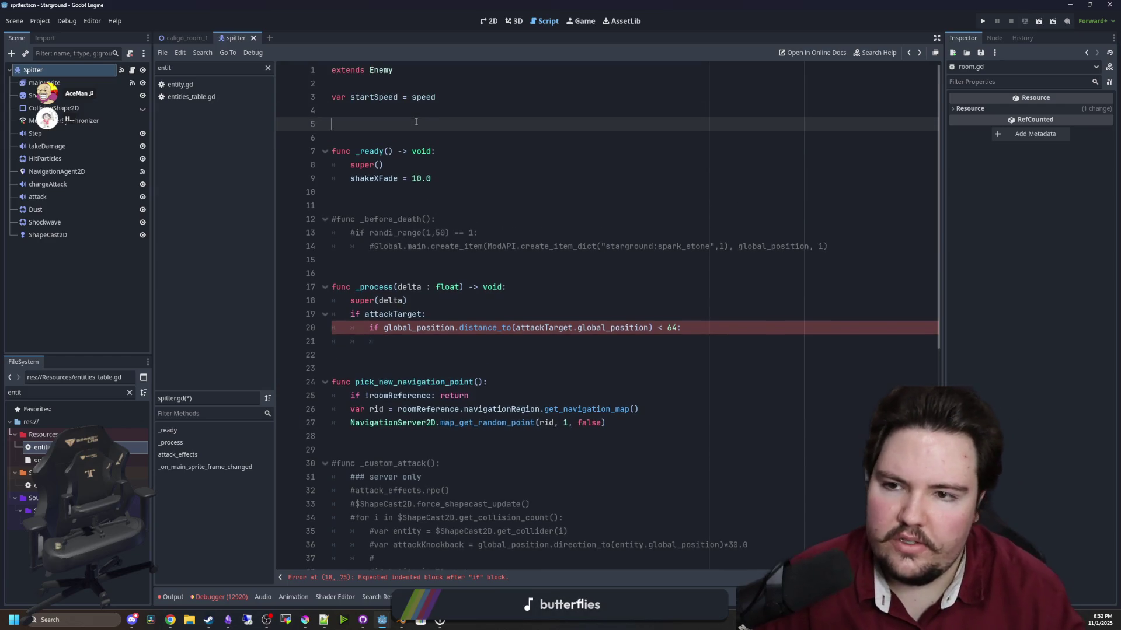
pyautogui.write('var targetPos')
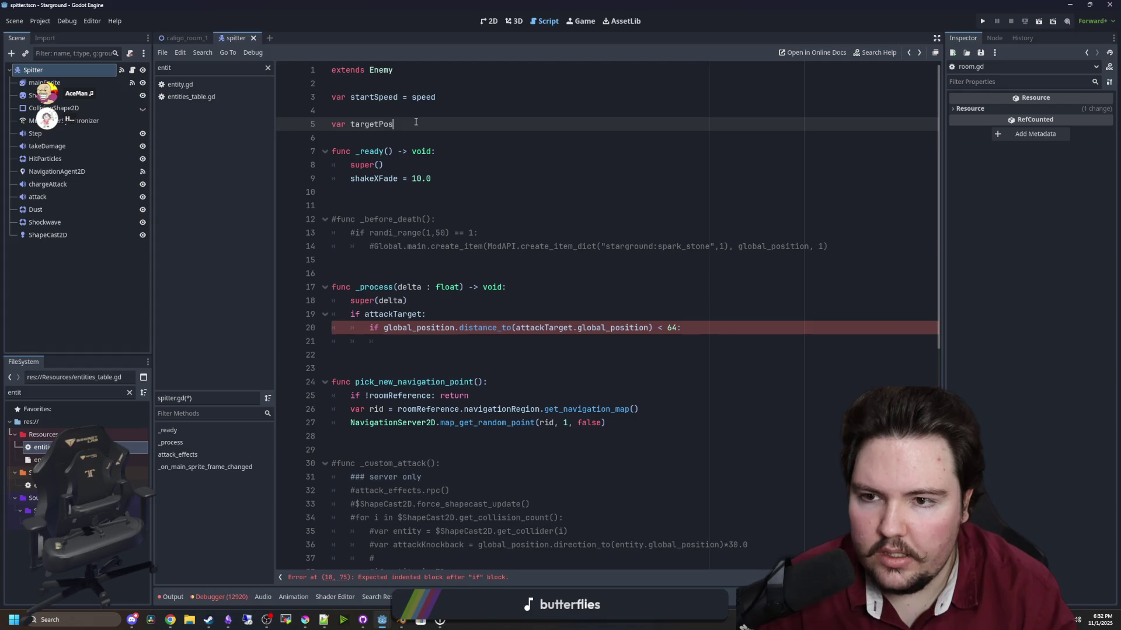
pyautogui.press('BackSpace')
pyautogui.press('BackSpace')
pyautogui.write(': Vector2.ZERO')
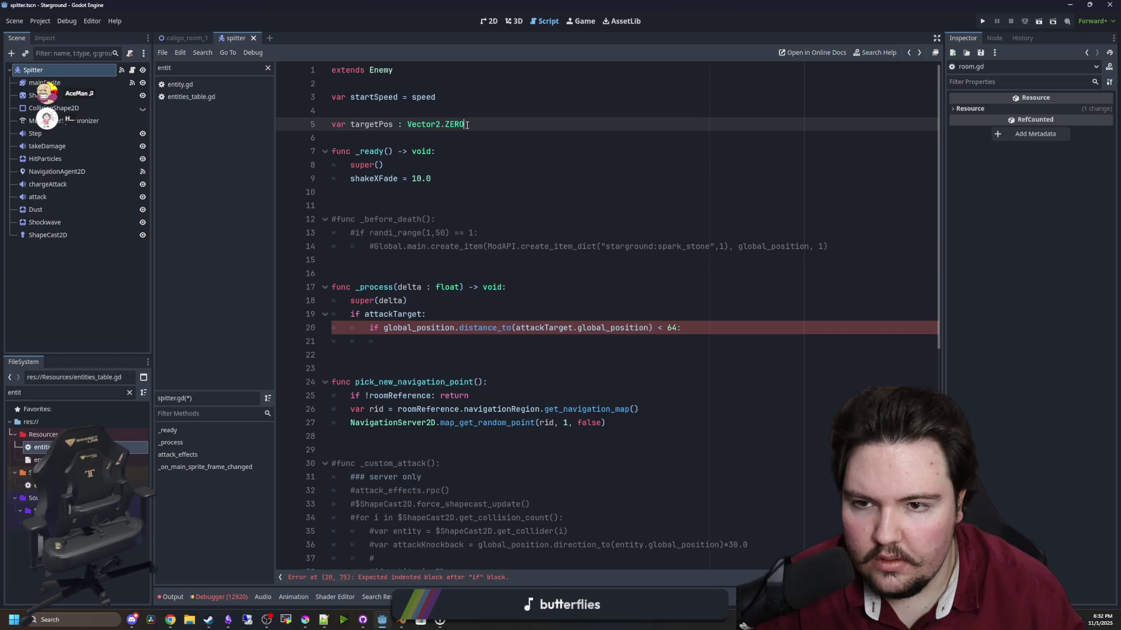
pyautogui.press('BackSpace')
pyautogui.press('BackSpace')
pyautogui.press('BackSpace')
pyautogui.write('= ')
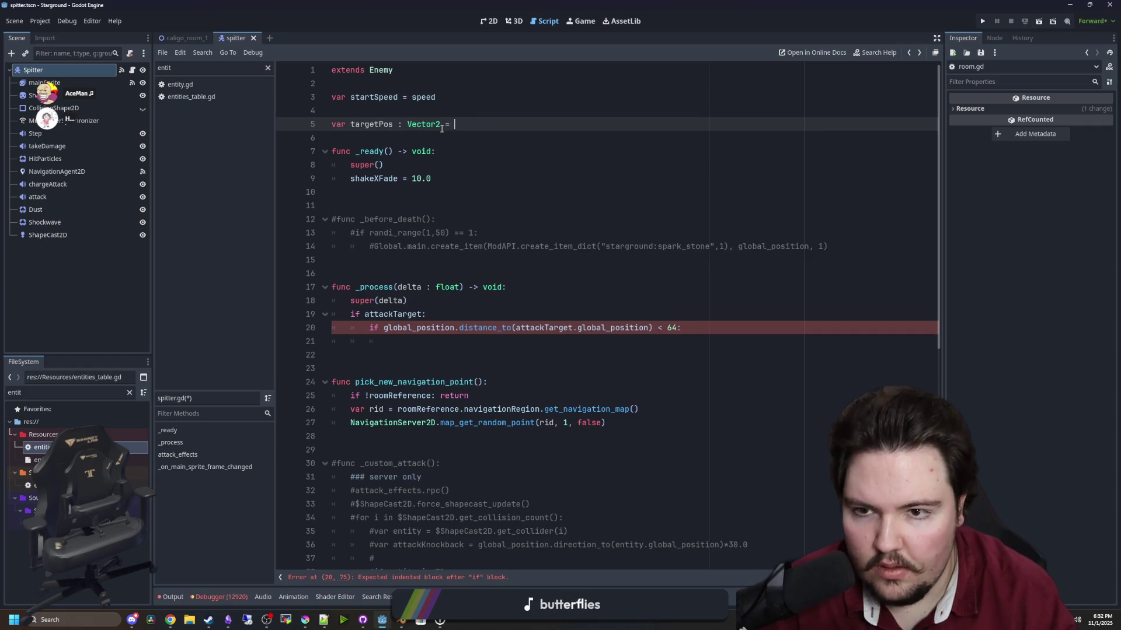
pyautogui.write('.')
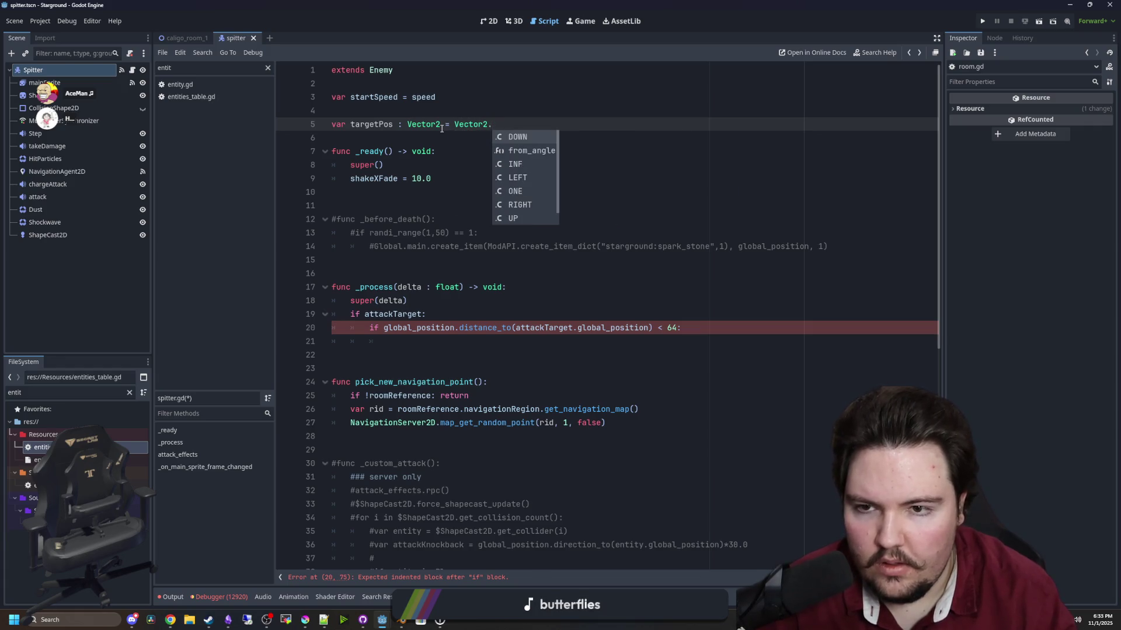
pyautogui.hotkey('ctrl', 'z')
pyautogui.hotkey('ctrl', 'z')
pyautogui.hotkey('ctrl', 'z')
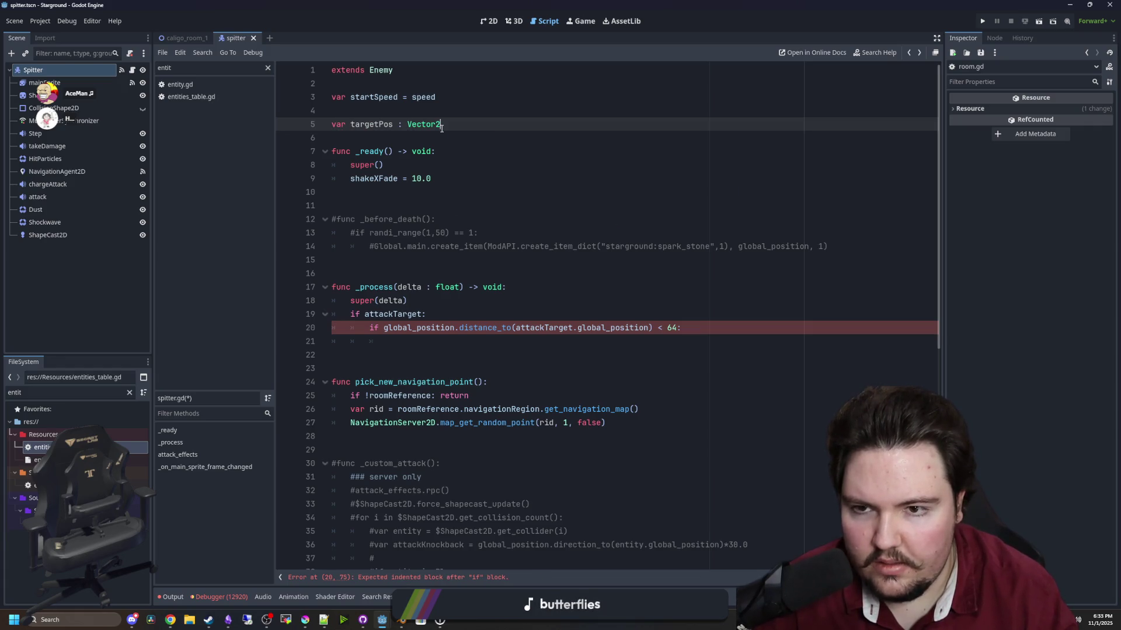
pyautogui.write('ector2.ZERO')
pyautogui.press('Return')
# Call pick_new_navigation_point() inside the under-64 distance check and save the script.
pyautogui.click(440, 344)
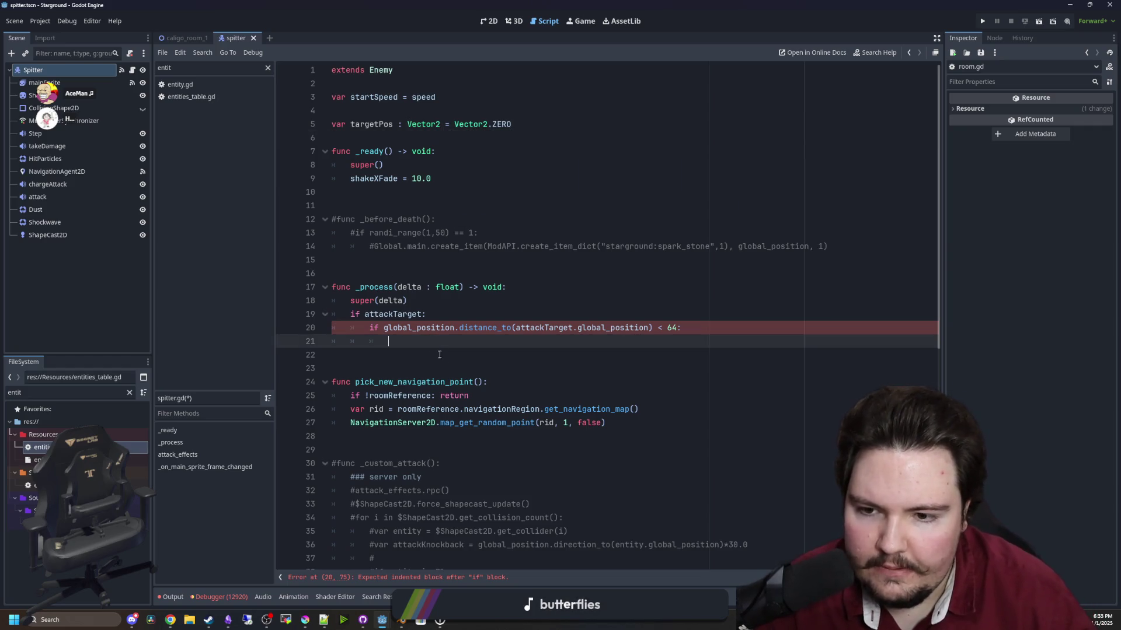
pyautogui.write('pick_new')
pyautogui.press('Return')
pyautogui.press('Down')
pyautogui.scroll(-2, 597, 276)
pyautogui.scroll(2, 469, 315)
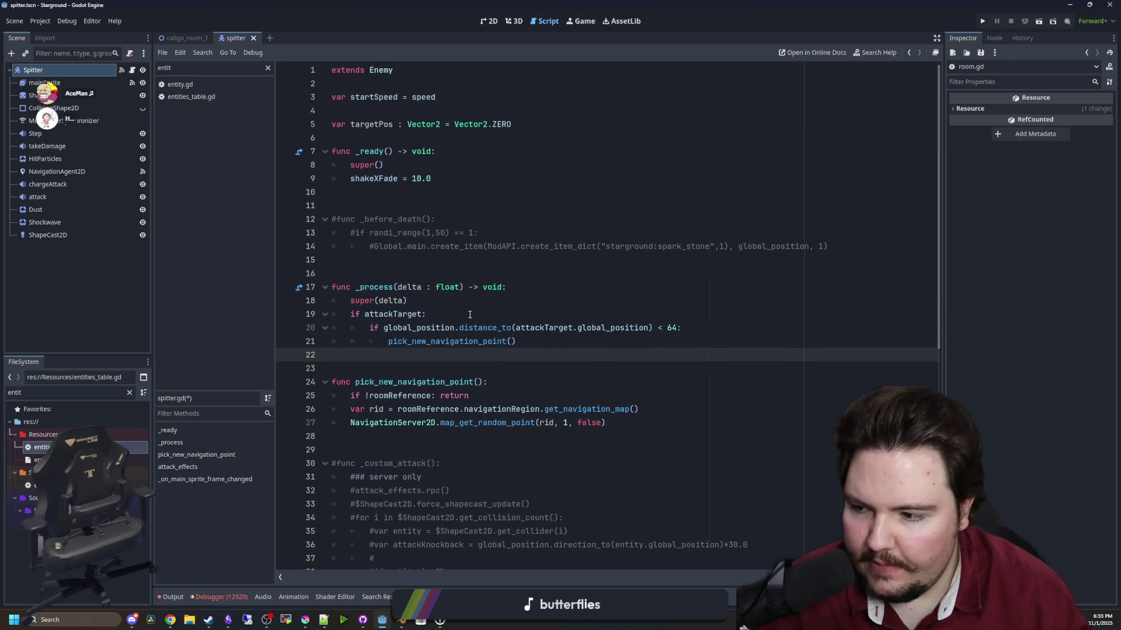
pyautogui.press('Up')
pyautogui.press('Up')
pyautogui.press('Up')
pyautogui.hotkey('ctrl', 's')
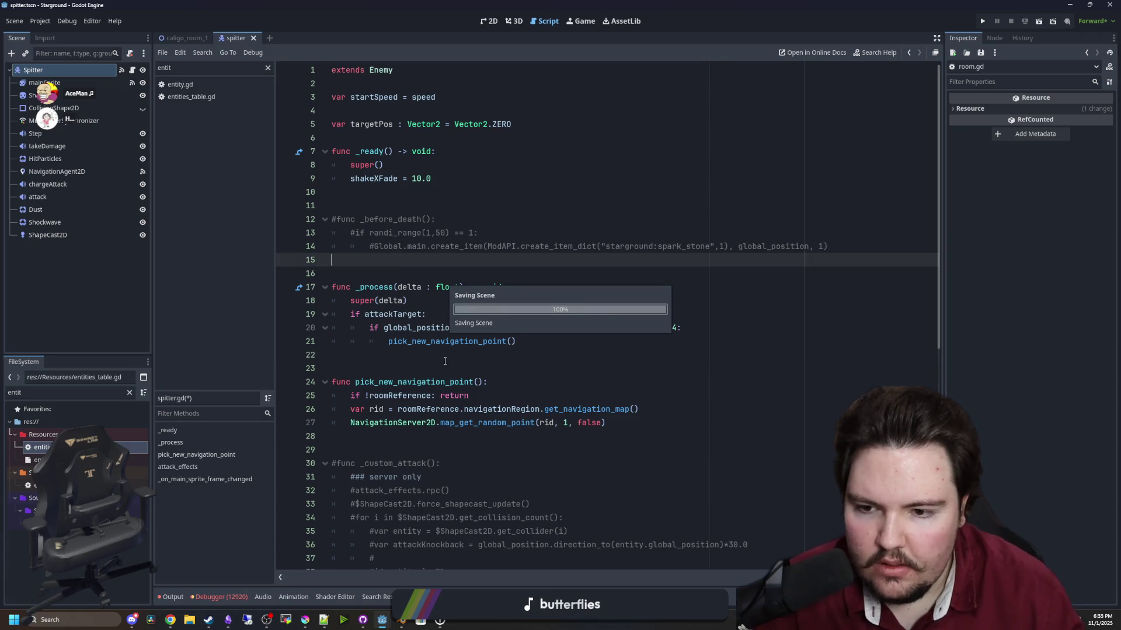
pyautogui.click(729, 331)
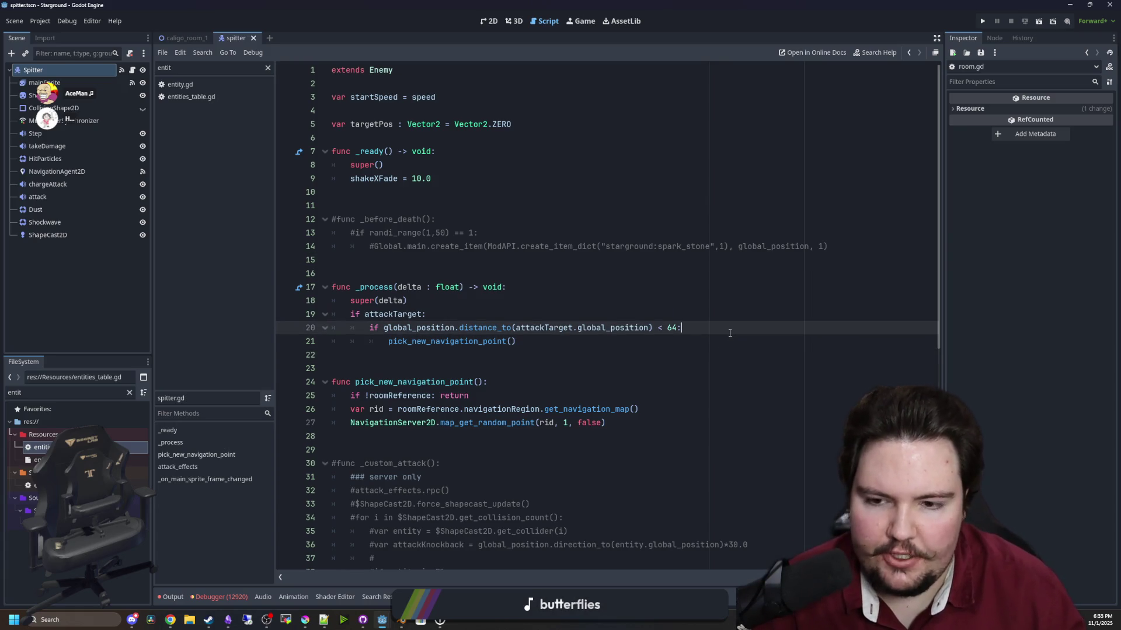
# Wrap the pick_new_navigation_point() call in 'if global_position.distance_to(targetPos) < 8:'.
pyautogui.press('Return')
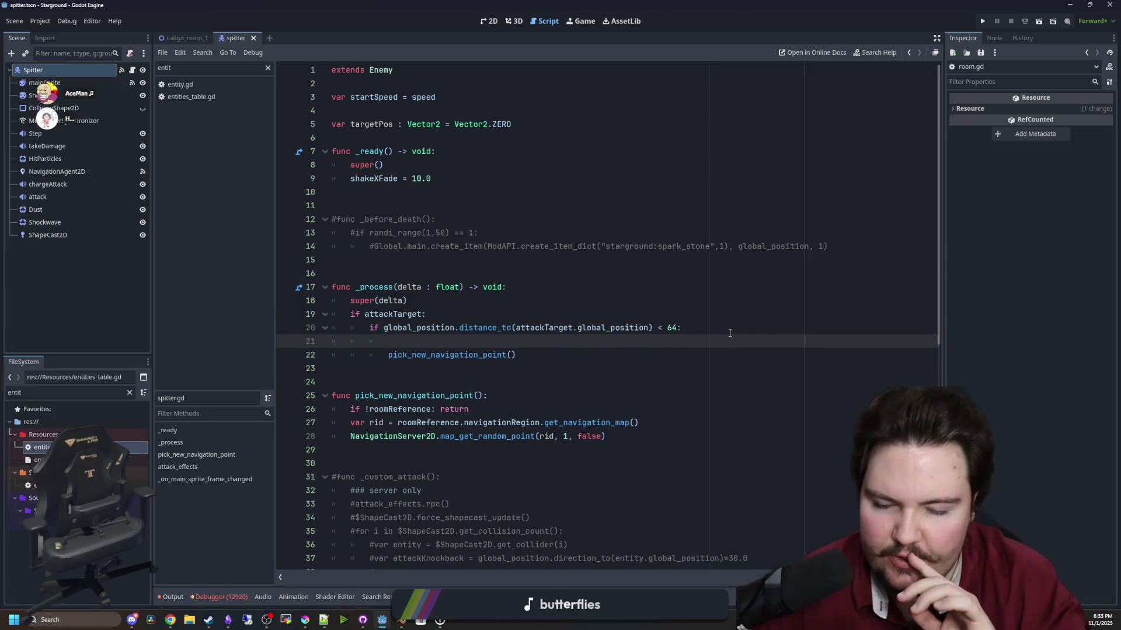
pyautogui.write('if global_position.d')
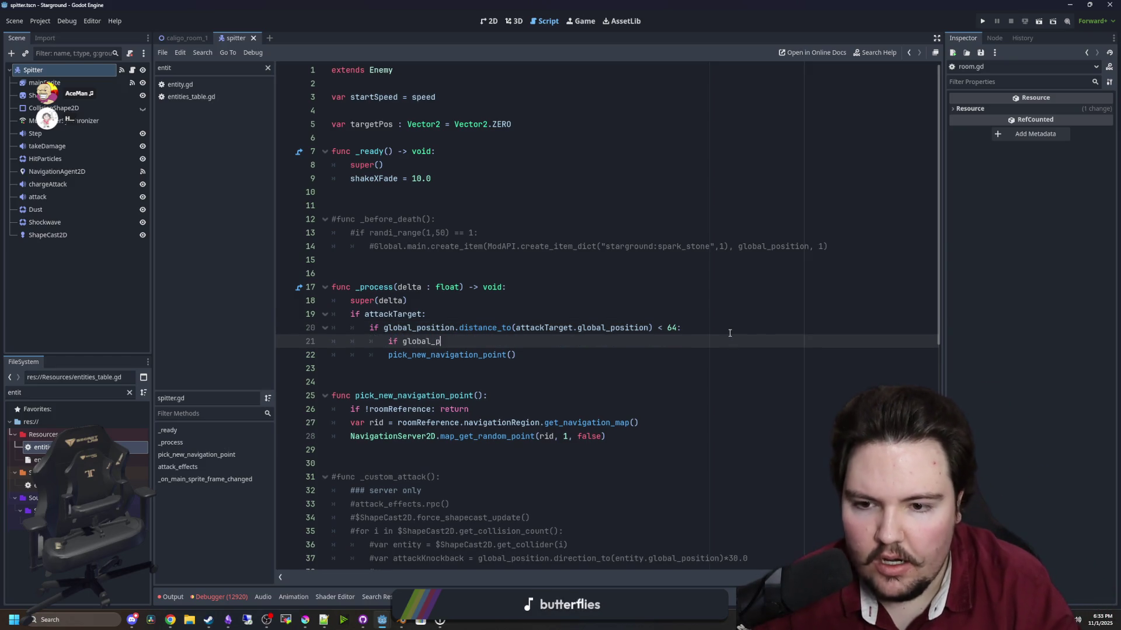
pyautogui.write('istance_')
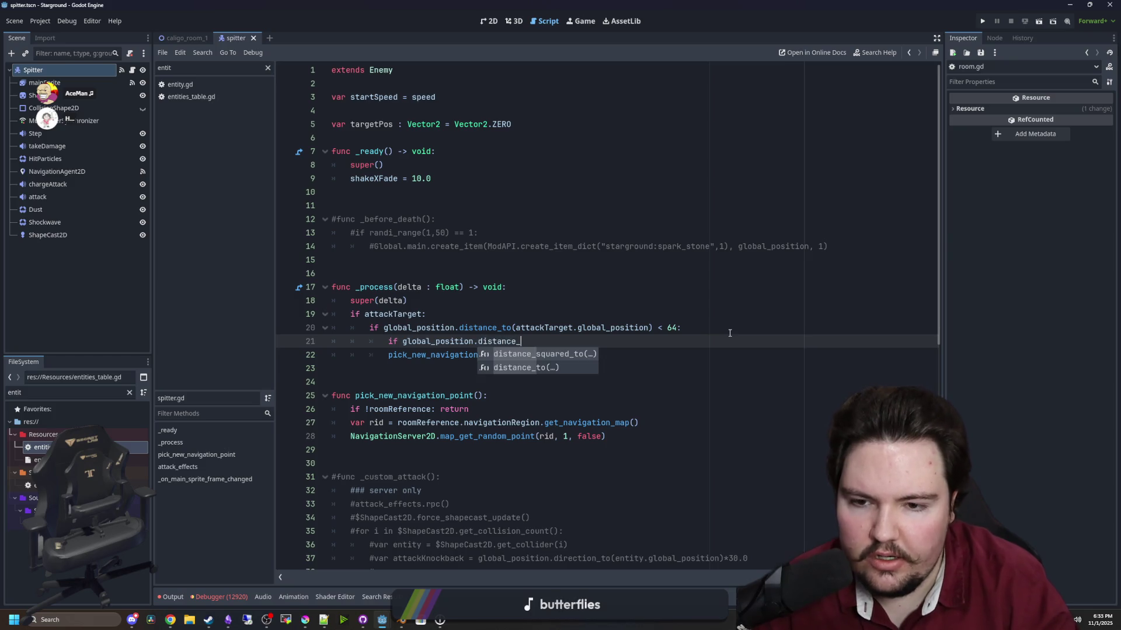
pyautogui.press('Down')
pyautogui.press('Return')
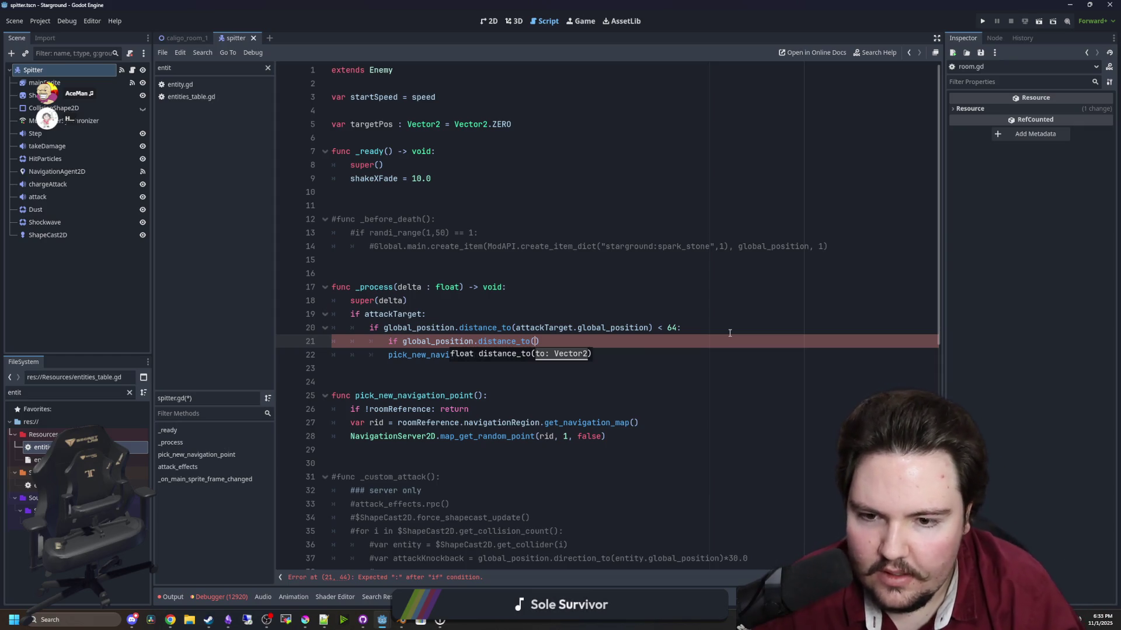
pyautogui.write('getPos) < 8')
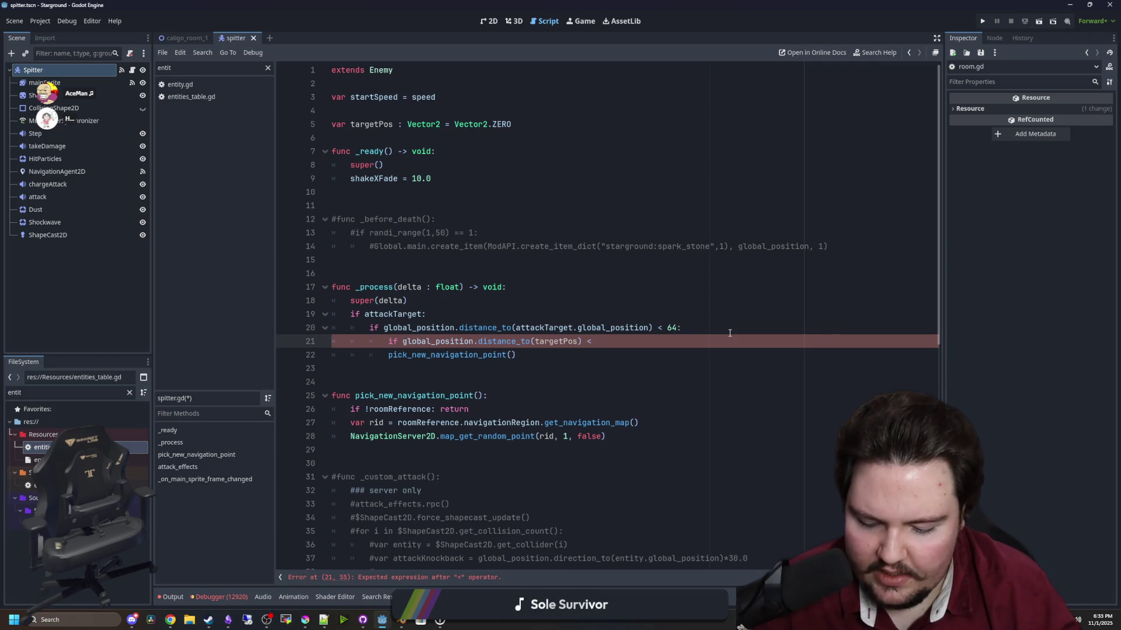
pyautogui.write(':')
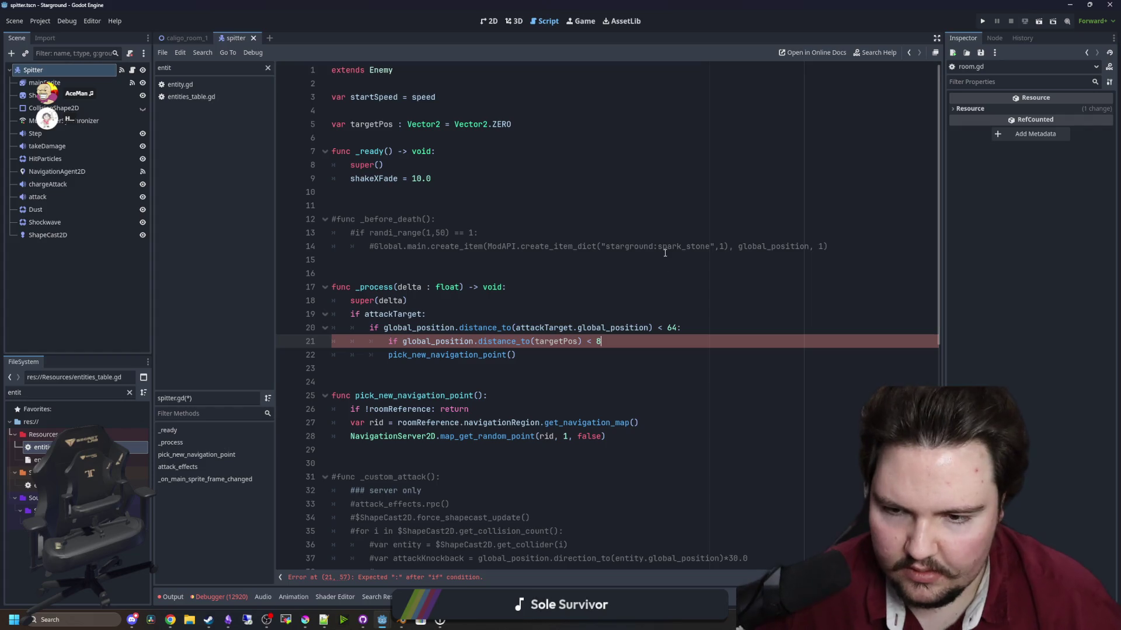
pyautogui.click(388, 355)
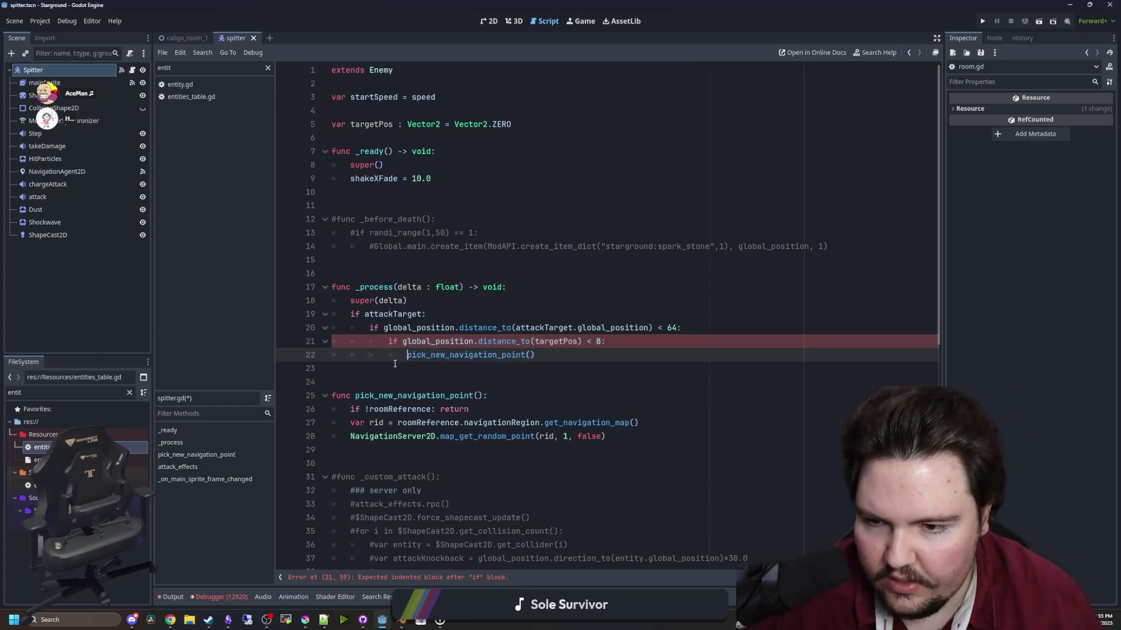